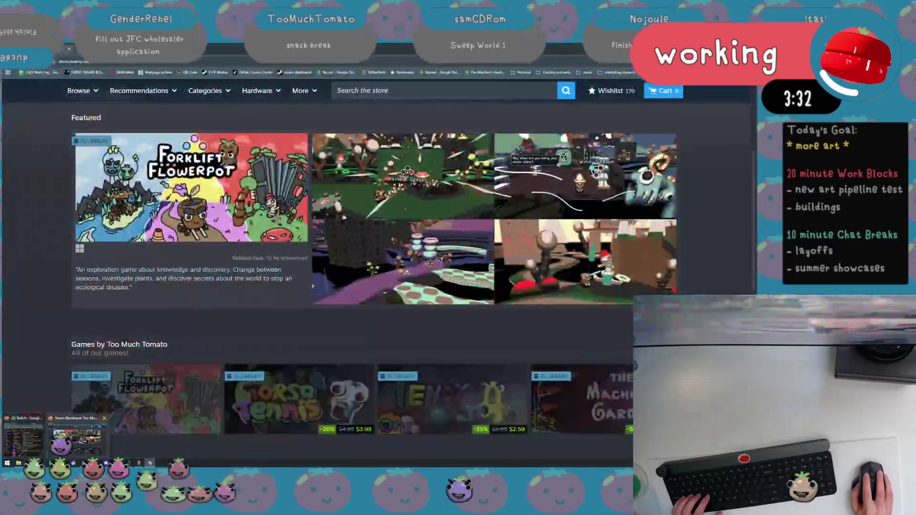
Open the 2026 Work Log spreadsheet at its FF Todo sheet.
key("ctrl+t")
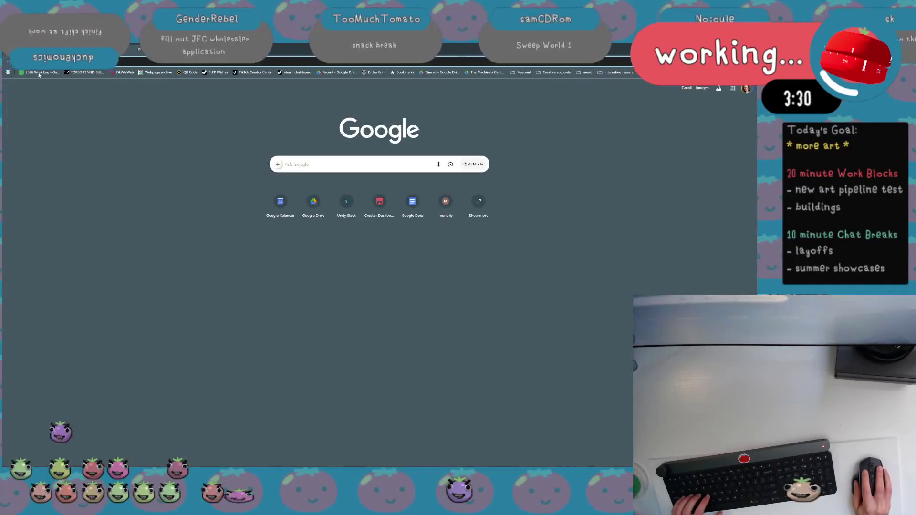
left_click(38, 72)
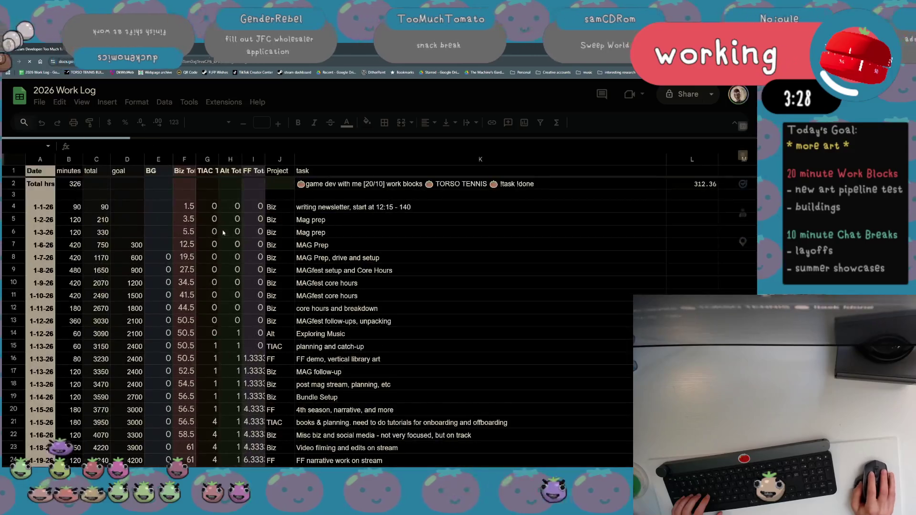
scroll(332, 402, "down", 3)
scroll(331, 402, "down", 2)
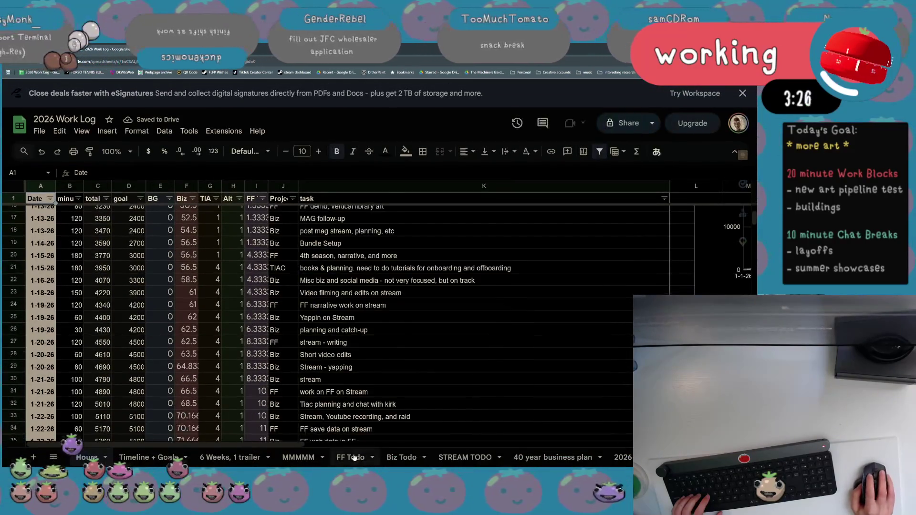
left_click(351, 457)
Paste the copied task notes below the list and delete the leftover fragments in B30:B31.
left_click(132, 406)
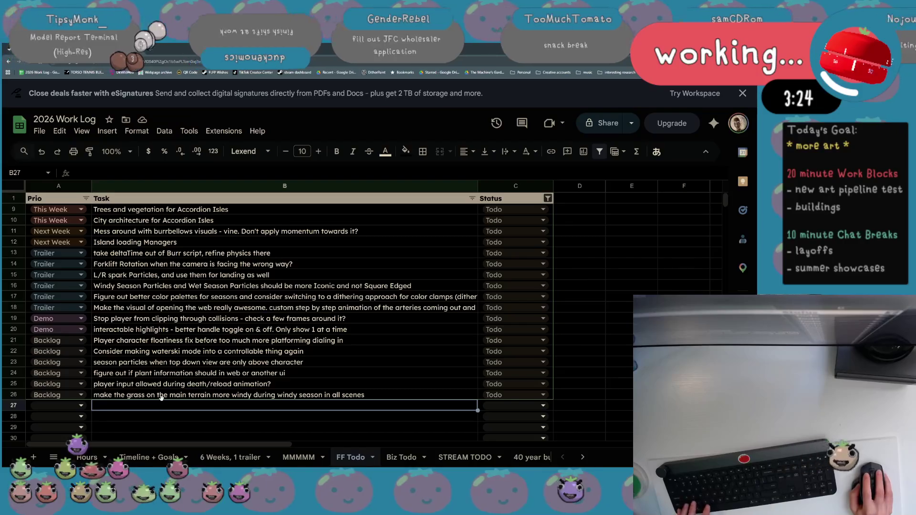
type("1) Ivy for accordions 2) Vines for flowers 3) particles around the base of the moving island")
scroll(163, 402, "down", 2)
left_click(185, 401)
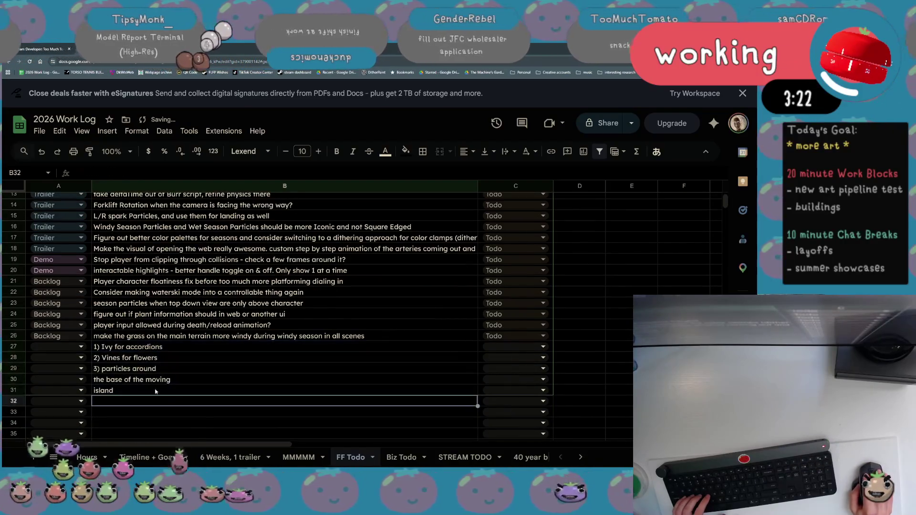
left_click(189, 382)
key("shift+Down")
key("Delete")
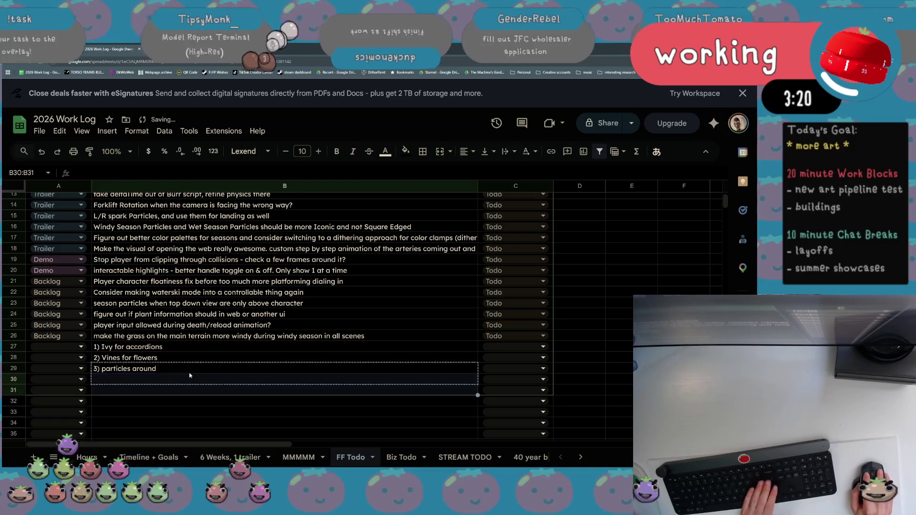
Edit B29 to read 'splash particles around the base of Accordion Isles for when they move'.
left_click(190, 367)
double_click(191, 368)
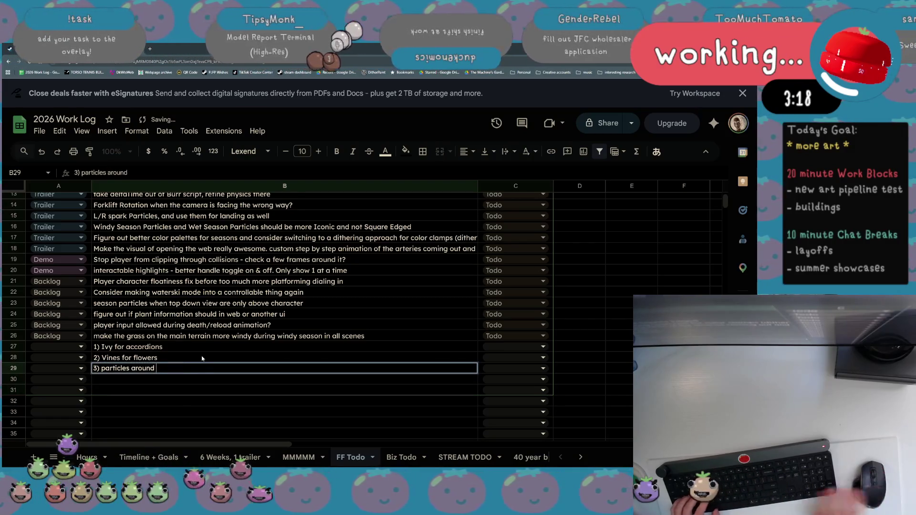
type("the base of Accor")
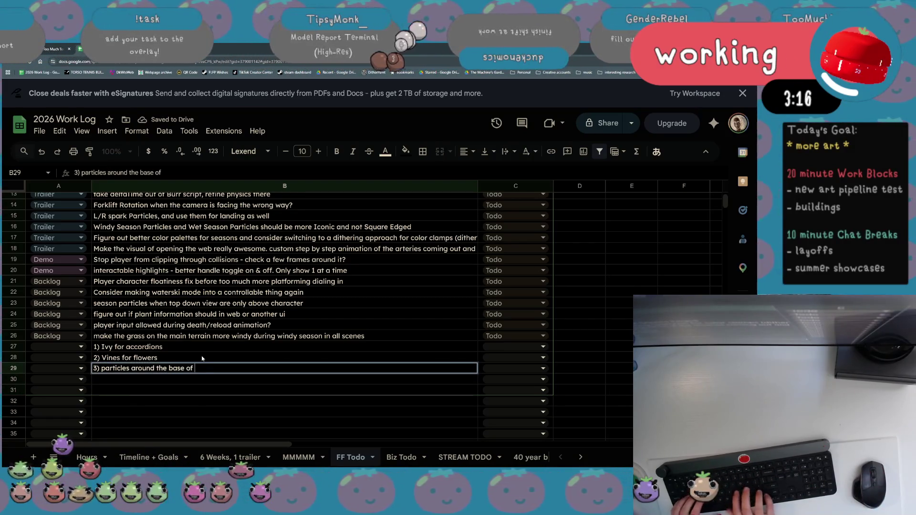
type("dion Is")
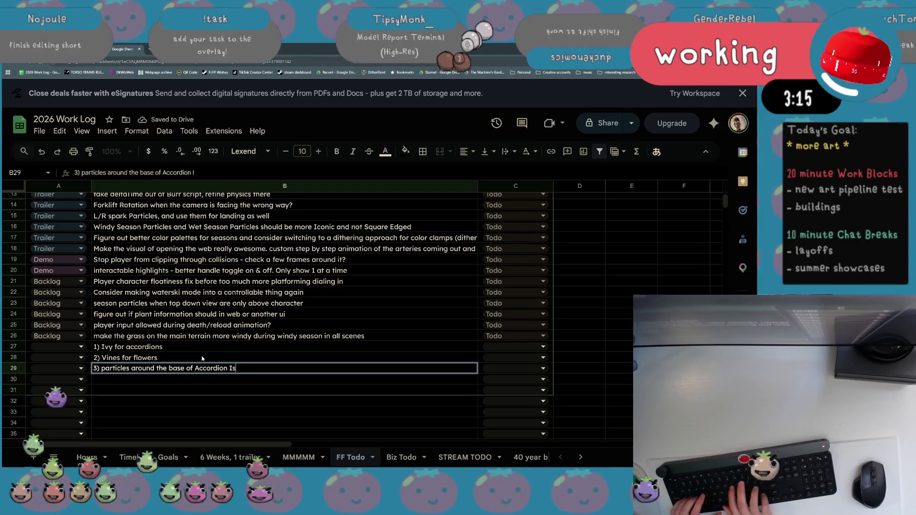
type("les for when they move")
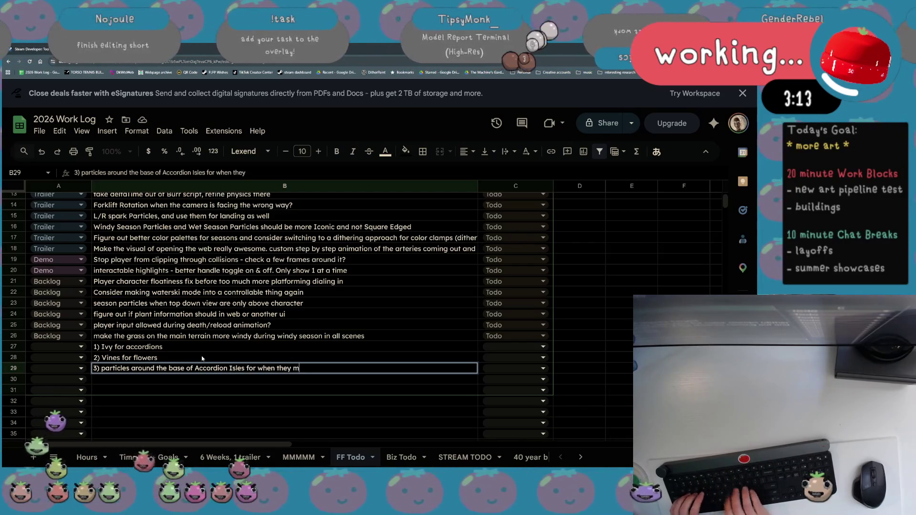
left_click(102, 368)
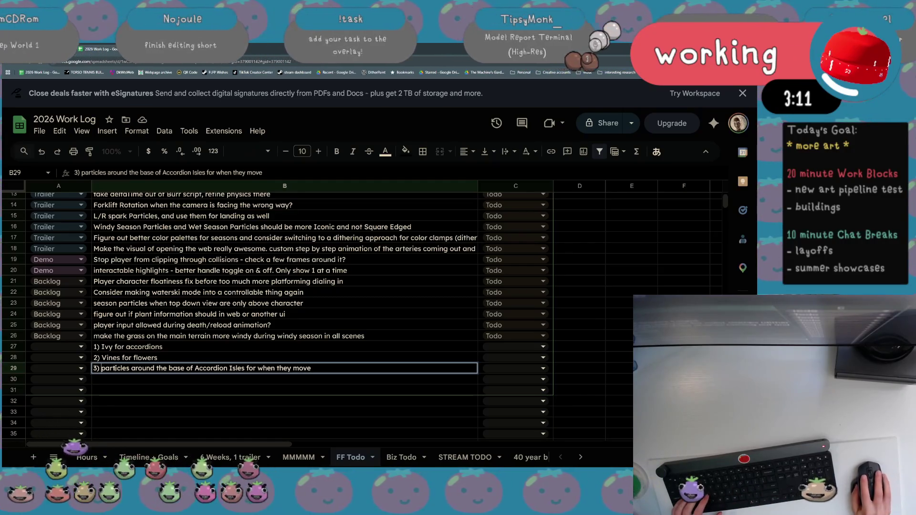
type("splash")
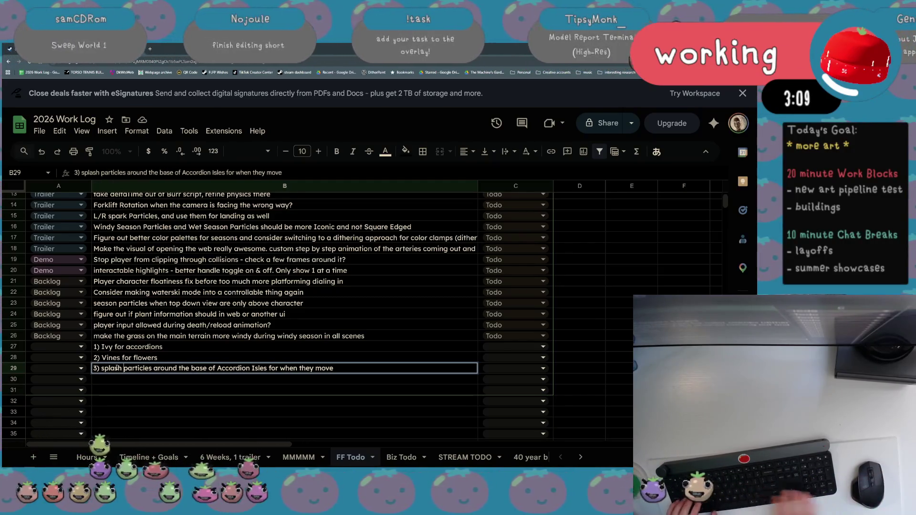
left_click(275, 339)
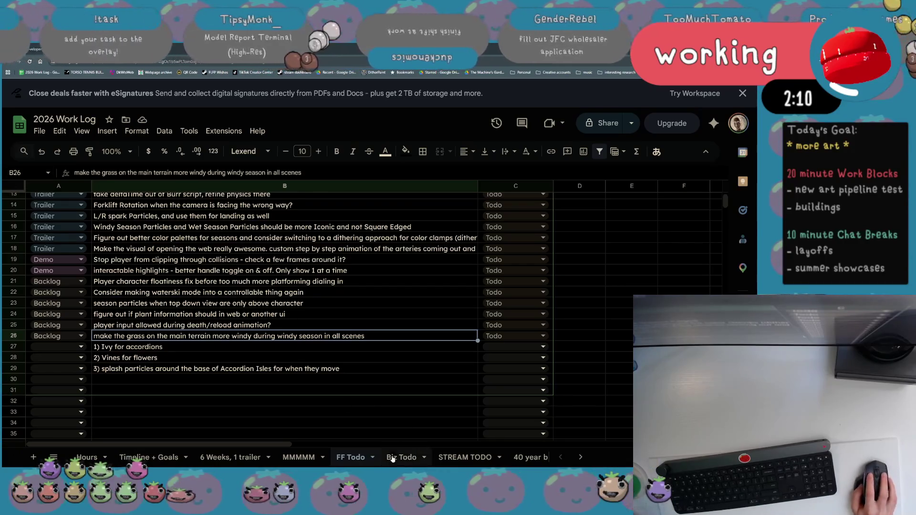
left_click(487, 459)
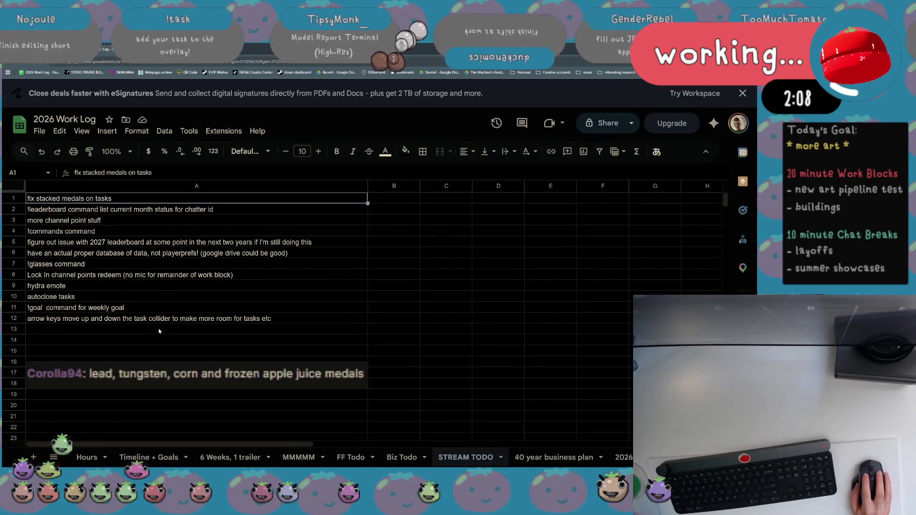
Add the task '!first overlay crown' in cell A13.
left_click(183, 334)
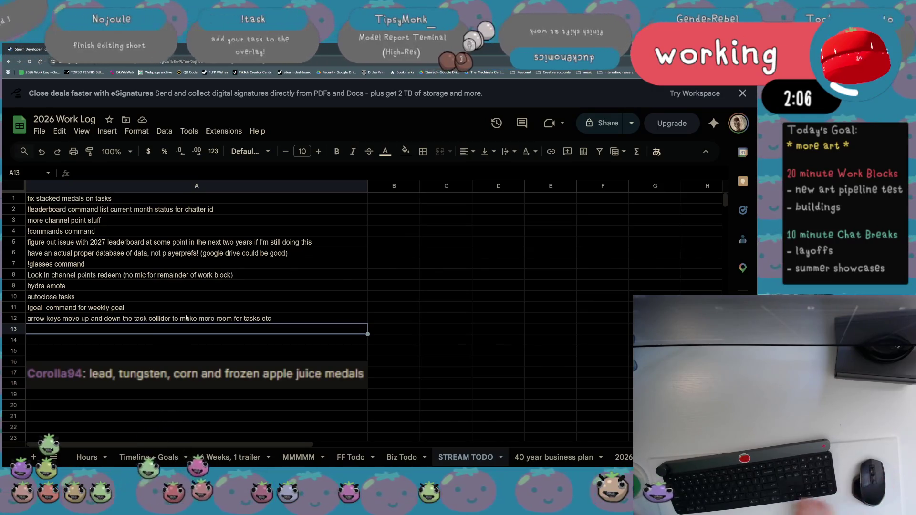
type("!first ")
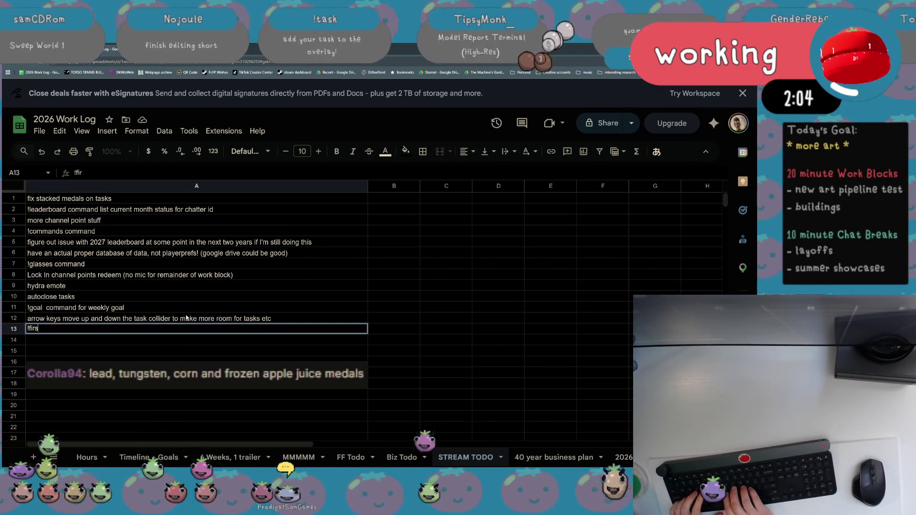
type("overl")
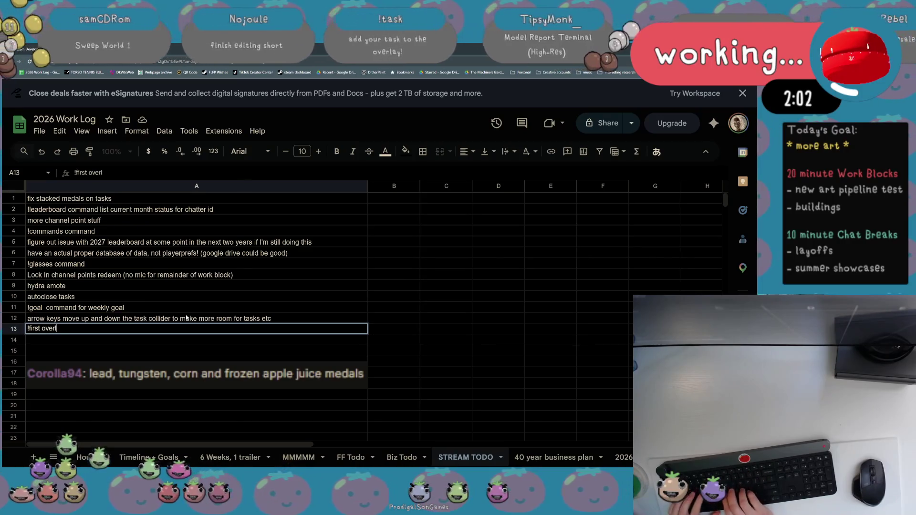
type("ay crown")
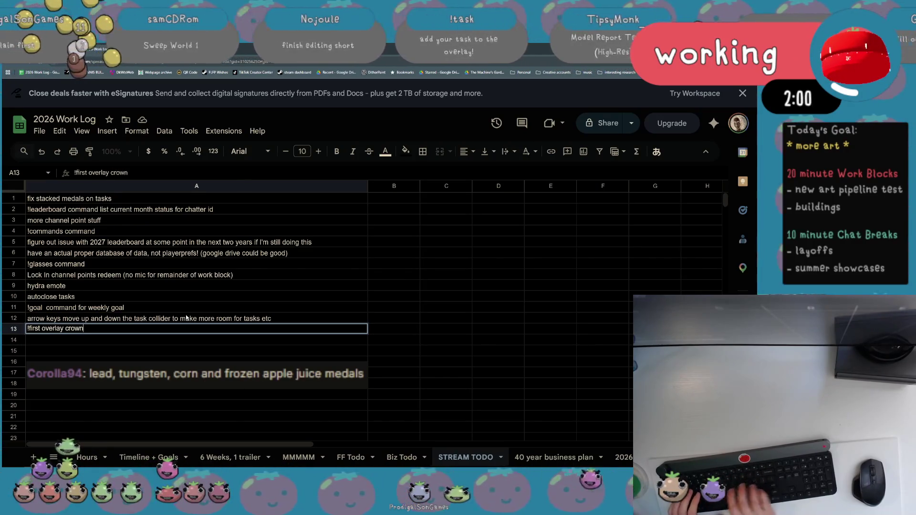
key("Return")
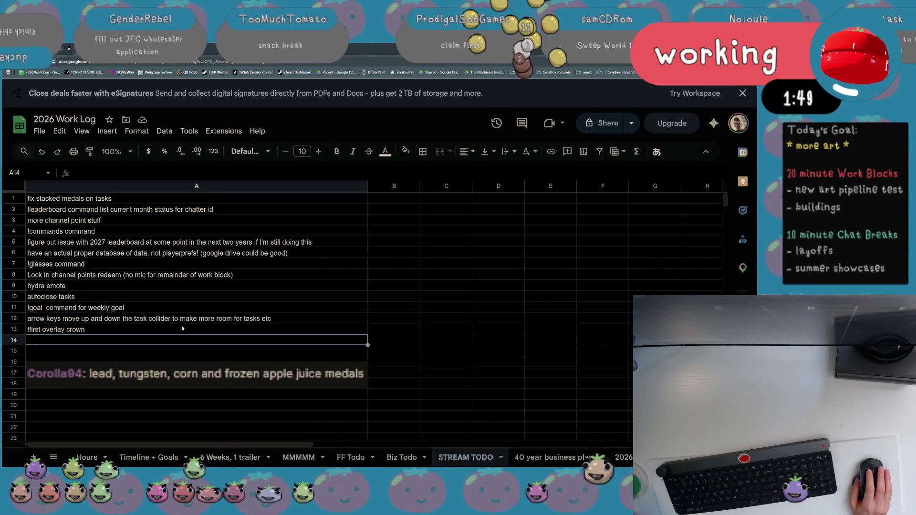
Append 'after ~1 hour' to the autoclose tasks entry in A10.
double_click(174, 296)
type("a")
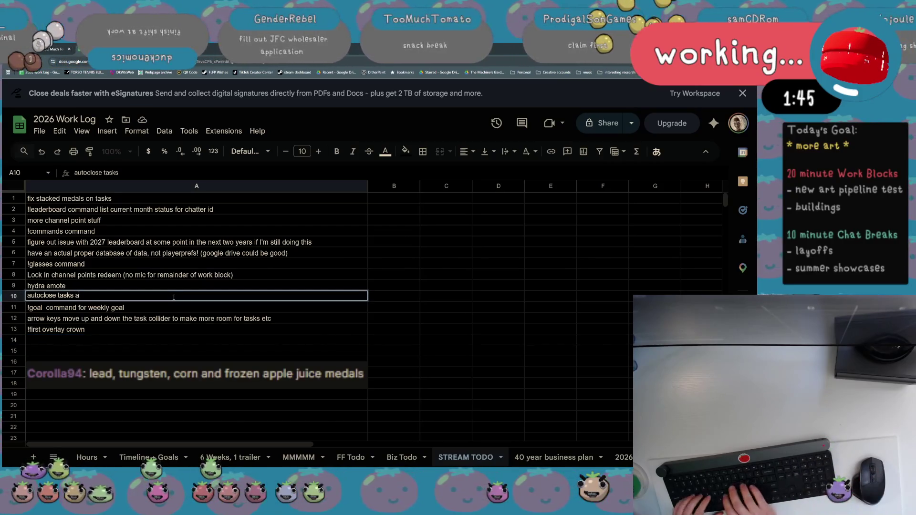
type("fter ~1 hour")
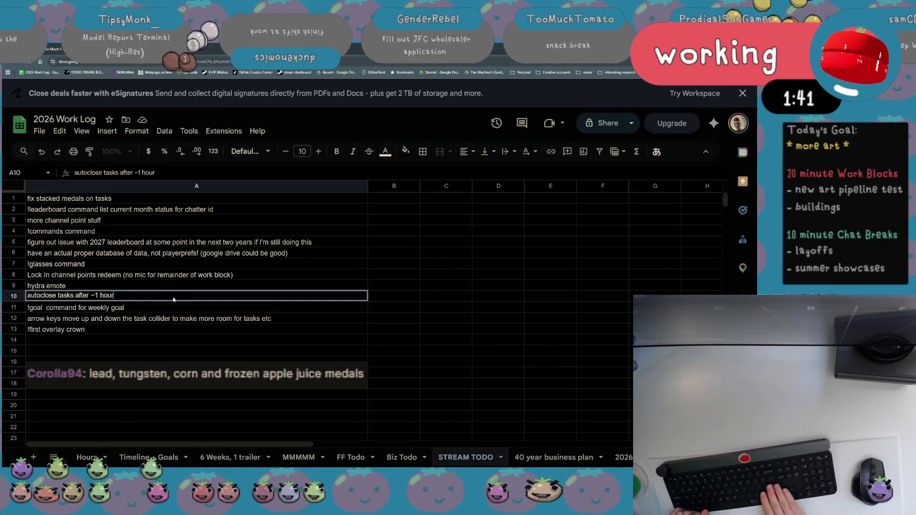
key("Return")
left_click(184, 351)
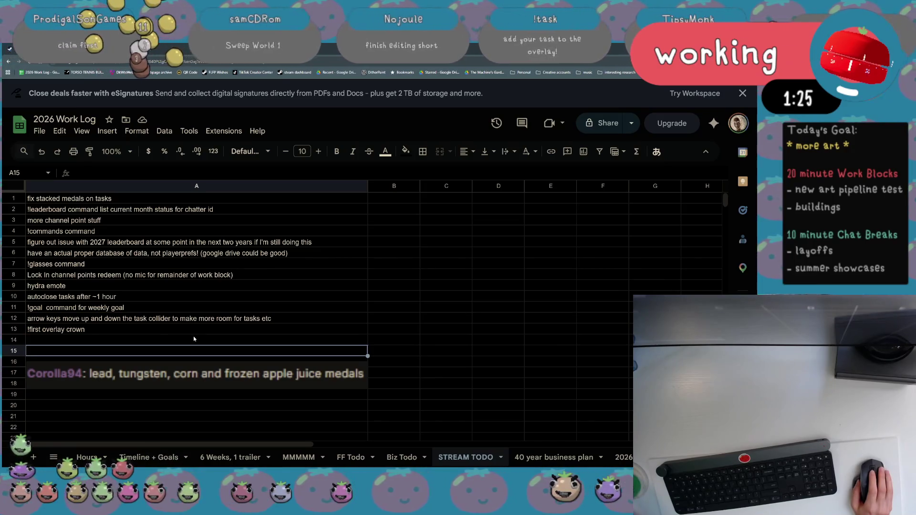
Clear the Lock In channel points redeem task from A8.
left_click(163, 266)
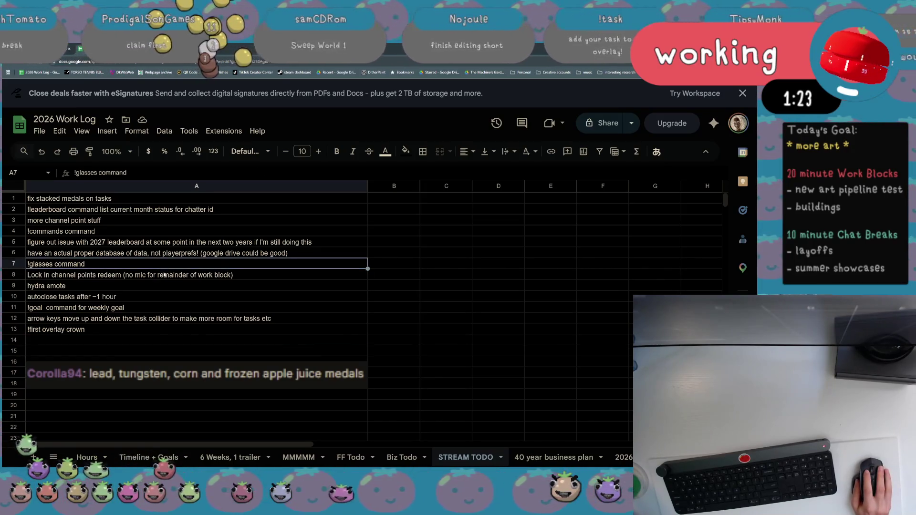
left_click(164, 275)
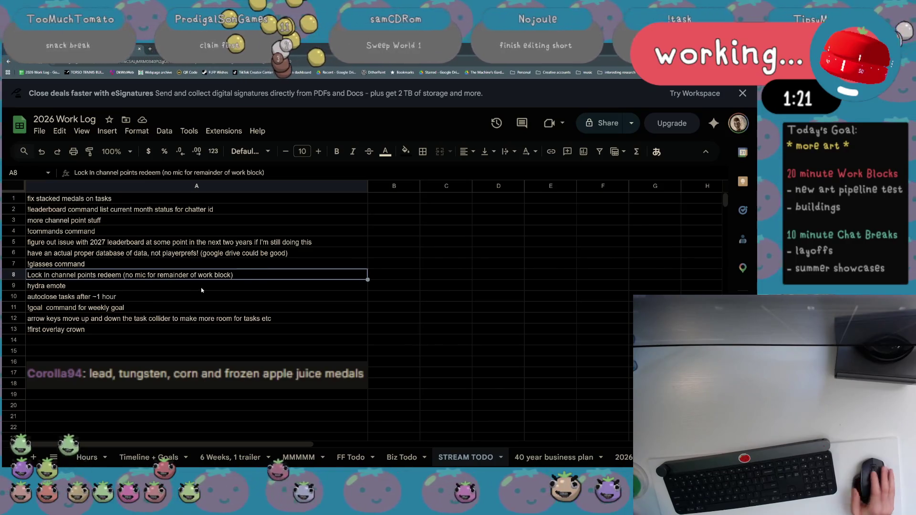
key("Delete")
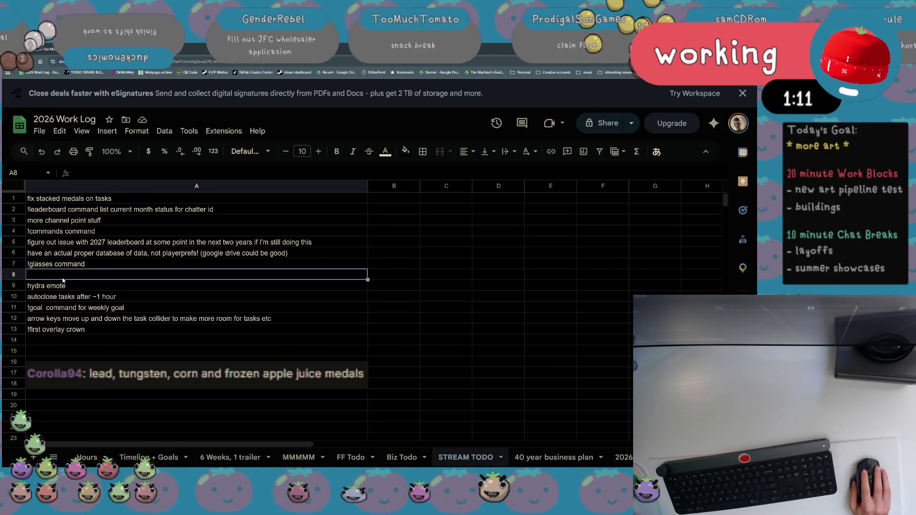
left_click(100, 200)
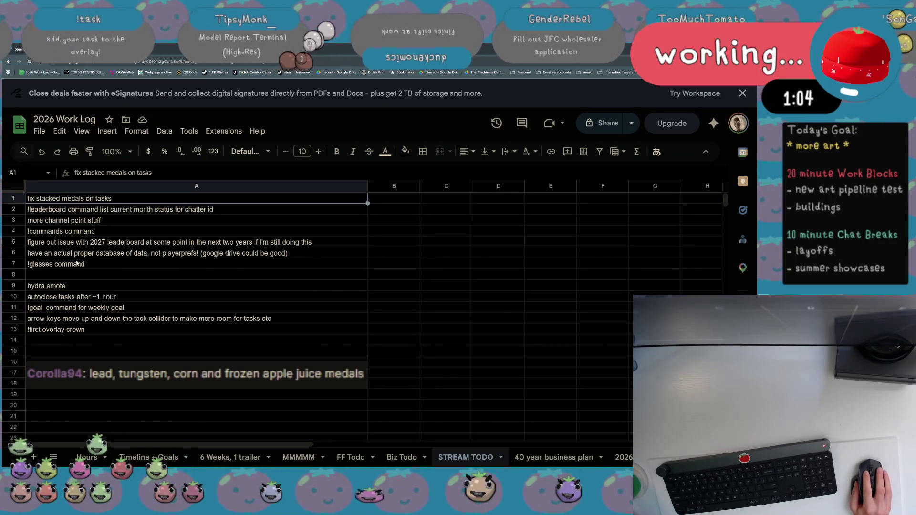
right_click(15, 277)
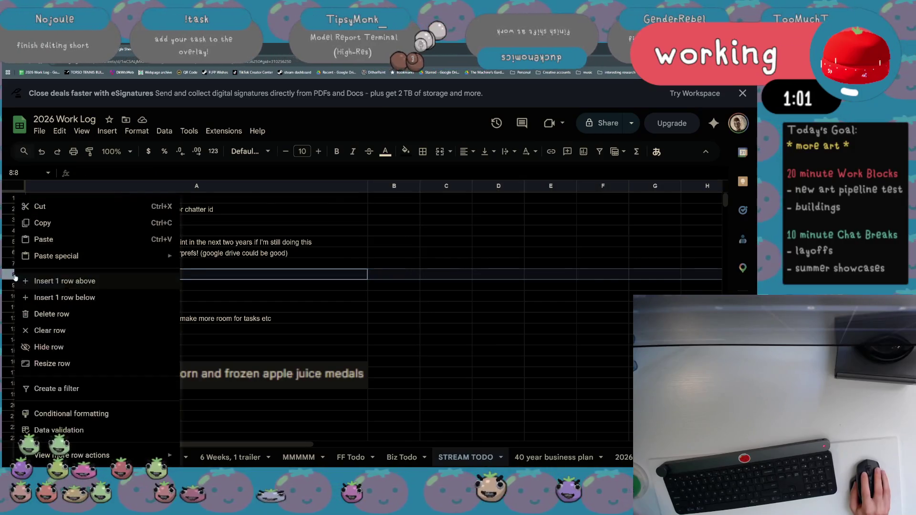
Delete the empty row 8 and the !glasses command row.
left_click(61, 314)
left_click(80, 265)
right_click(17, 263)
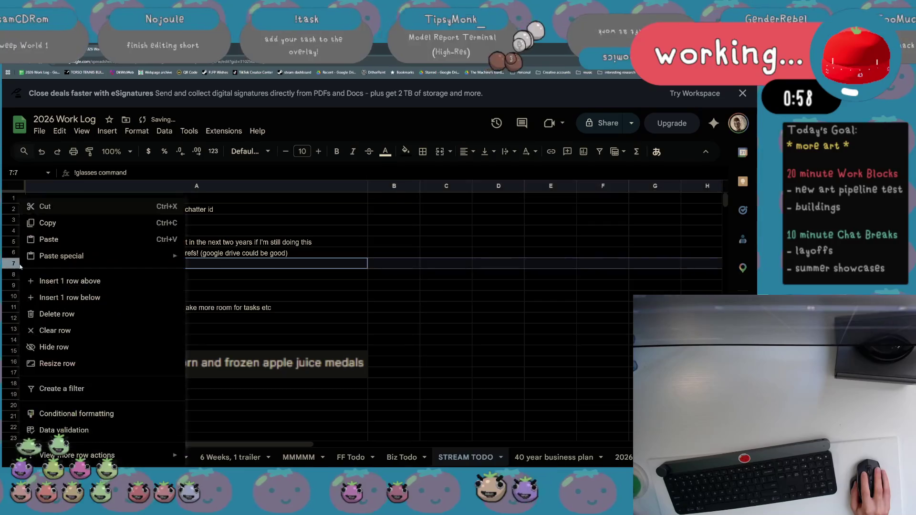
left_click(79, 315)
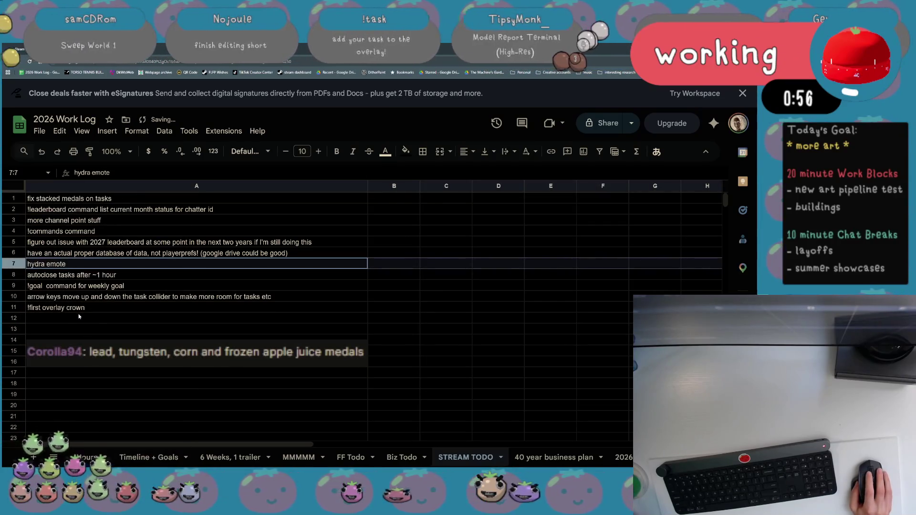
scroll(80, 317, "down", 1)
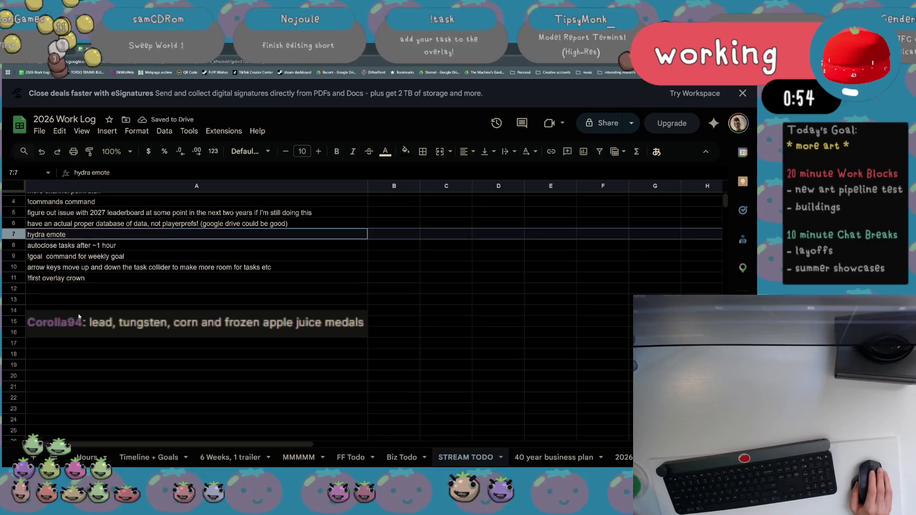
scroll(79, 317, "up", 1)
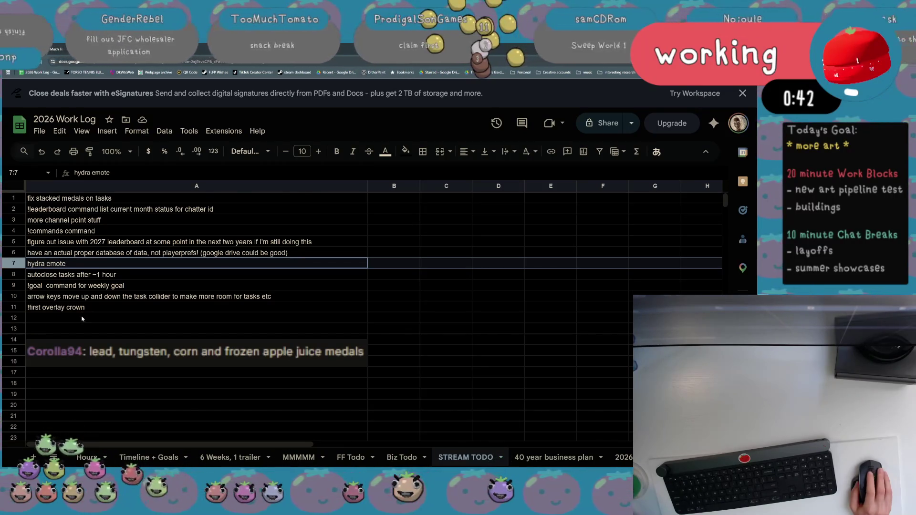
left_click(82, 318)
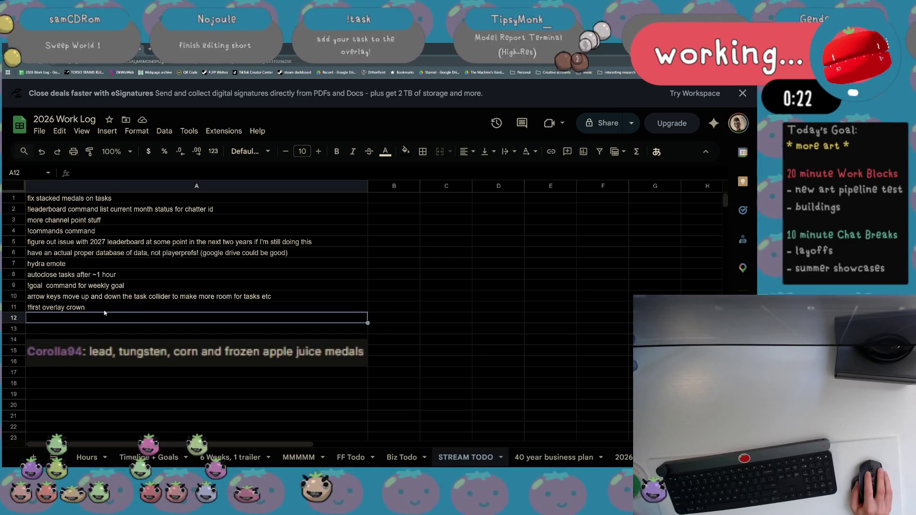
Remove the extra space in '!goal command for weekly goal'.
left_click(150, 299)
double_click(46, 285)
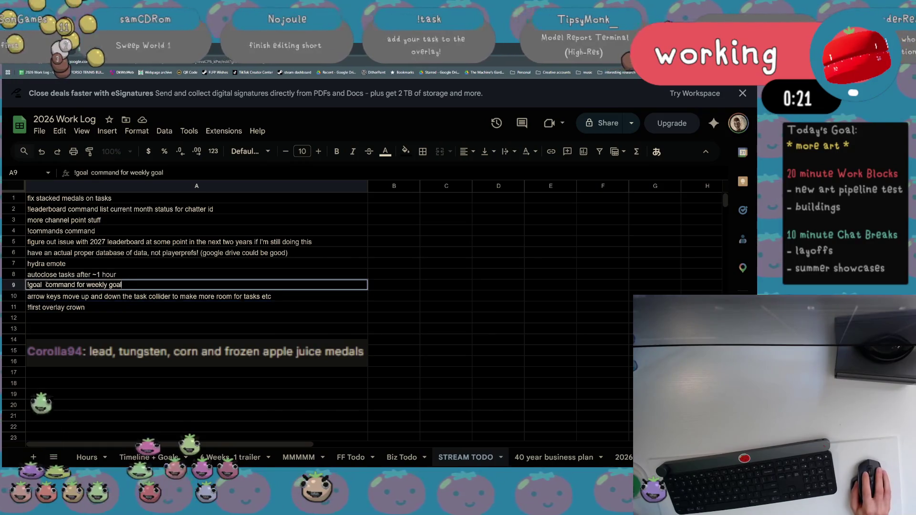
left_click(47, 286)
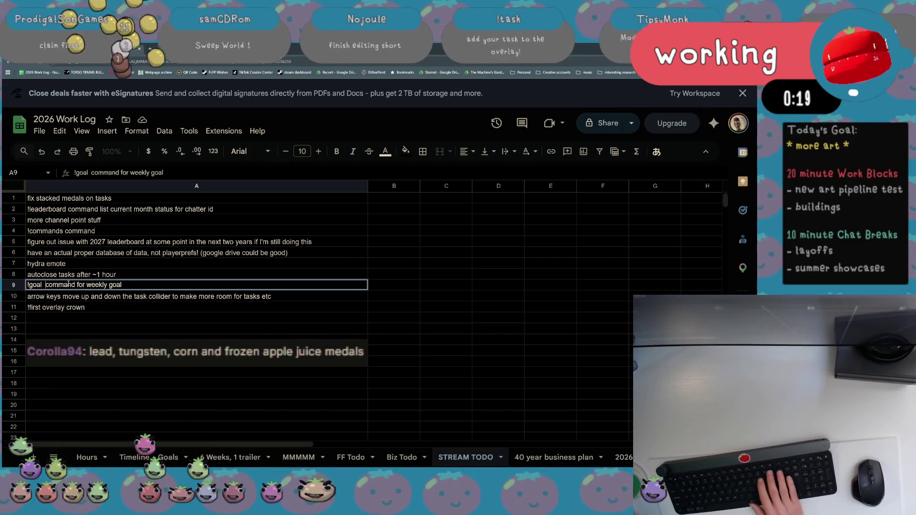
key("BackSpace")
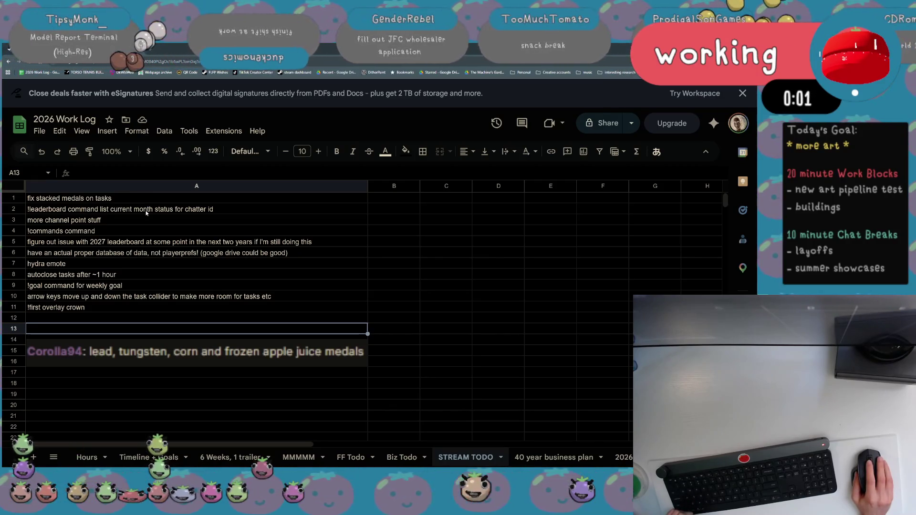
left_click(119, 321)
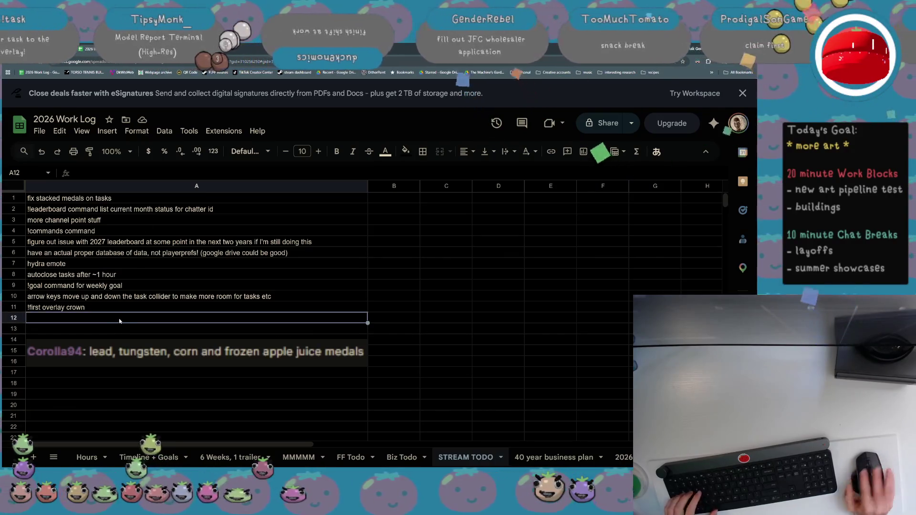
Enter 'make leaderboard text smaller' as a new task in A12.
type("make leaderbo")
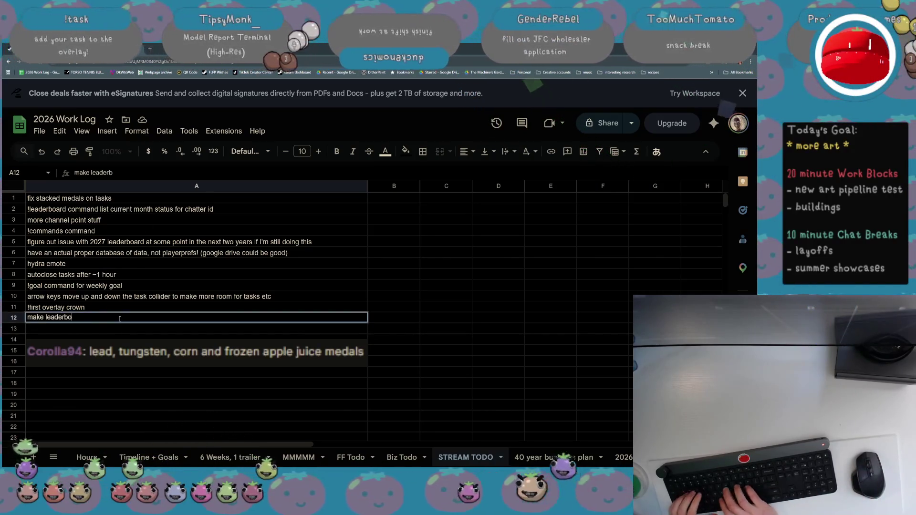
type("ard text smaller")
key("Return")
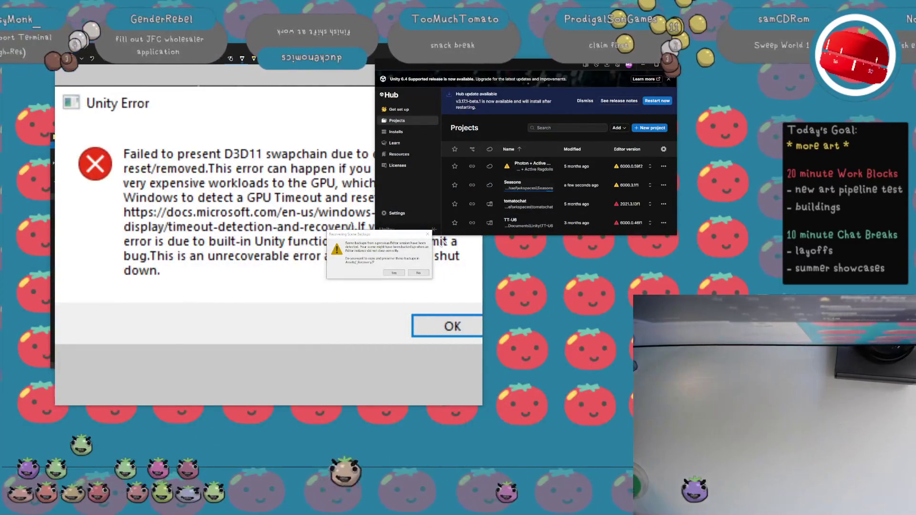
Decline restoring scene backups and lower the volume while Seasons loads.
left_click(414, 276)
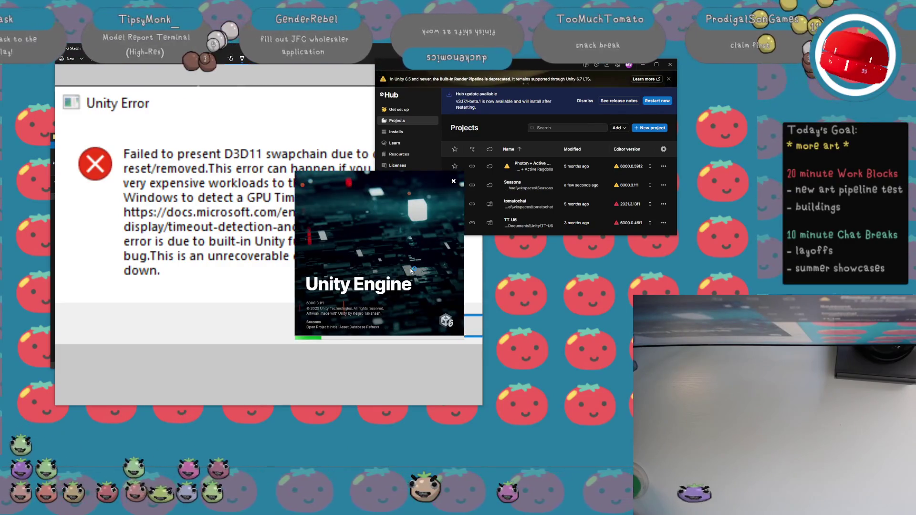
key("XF86AudioLowerVolume")
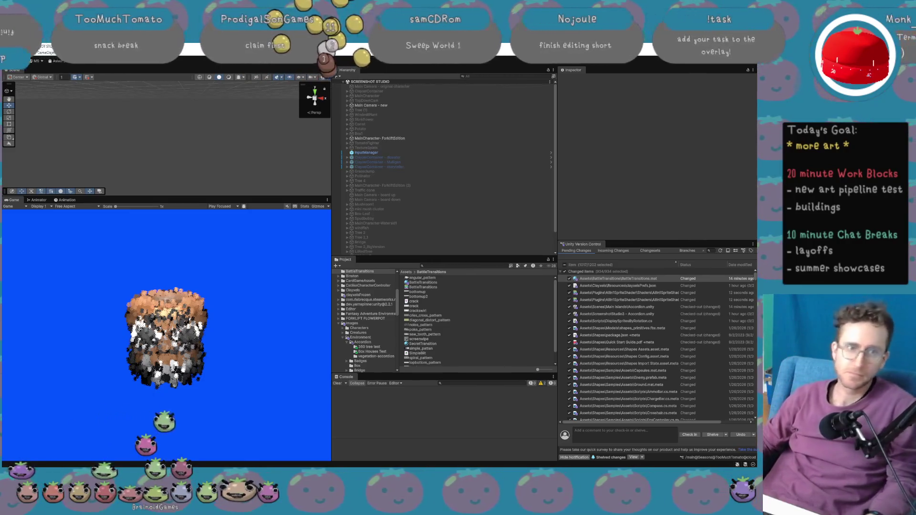
Deactivate the MainCharacter- ForkliftEdition object in the Inspector.
scroll(135, 373, "up", 5)
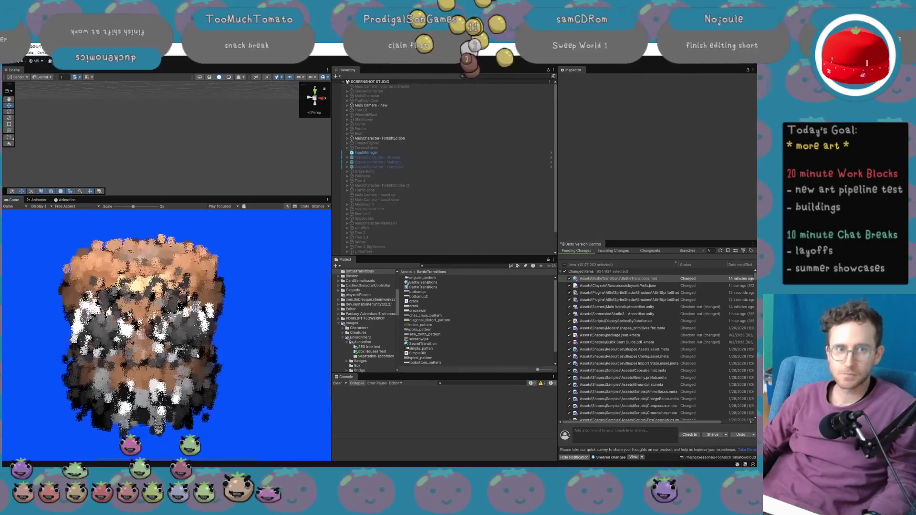
left_click(419, 139)
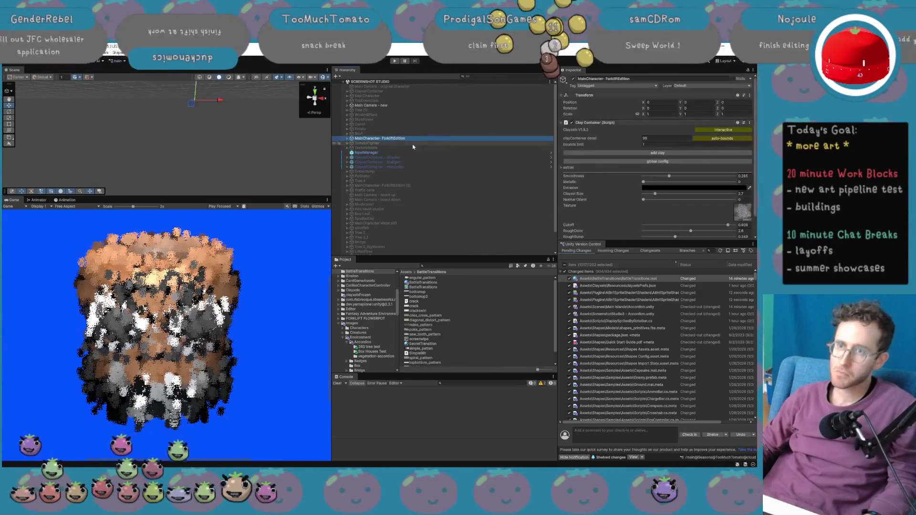
left_click(573, 79)
scroll(497, 142, "down", 2)
left_click(444, 196)
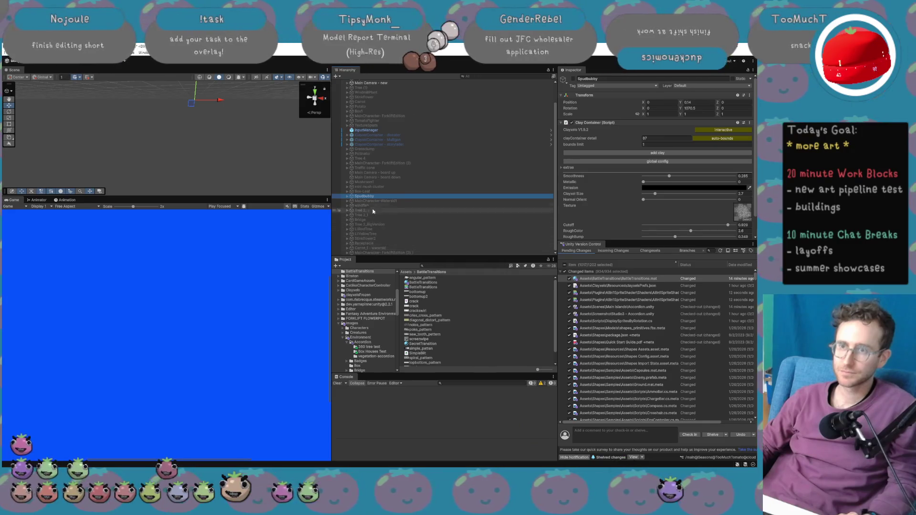
Activate the Bridge object so its clay arch appears.
scroll(379, 156, "up", 2)
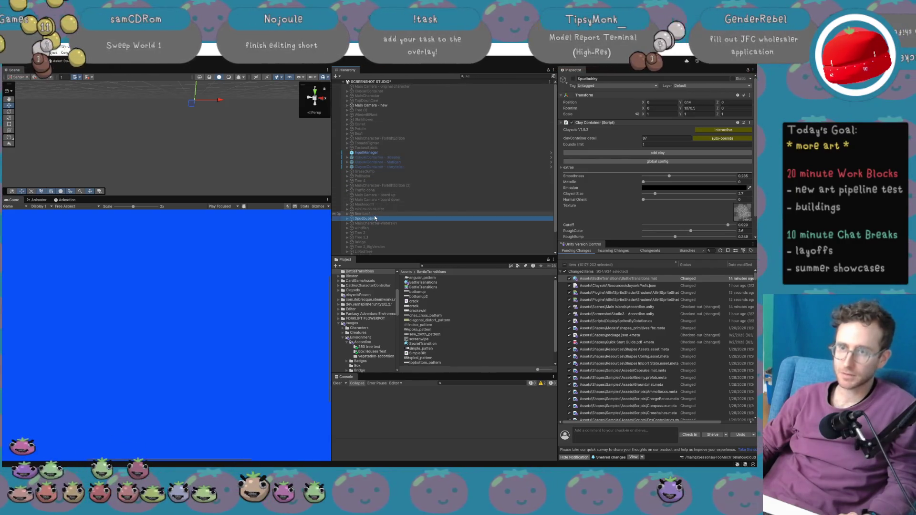
left_click(373, 214)
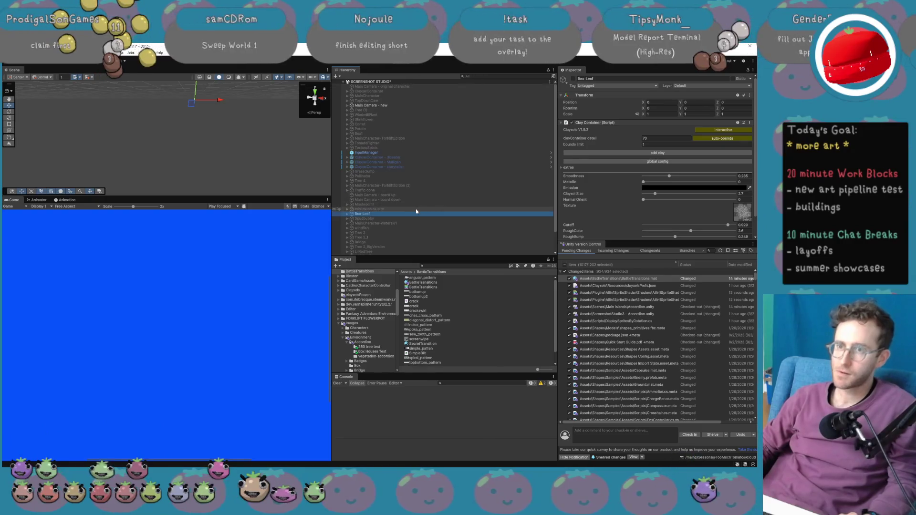
left_click(394, 242)
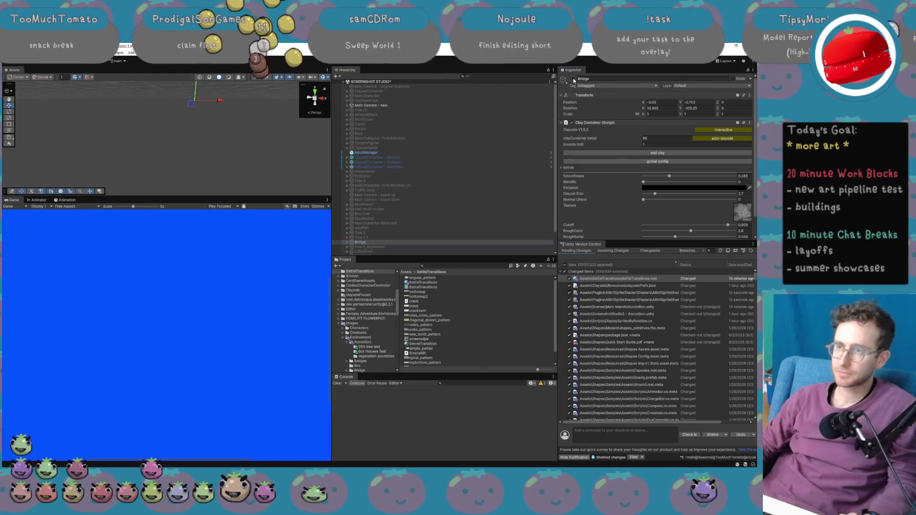
left_click(573, 79)
scroll(220, 307, "down", 3)
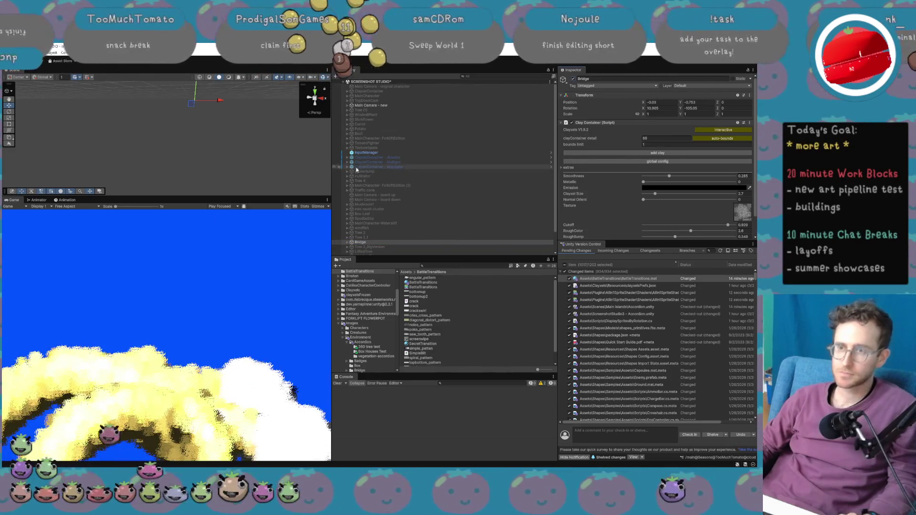
Activate the Jar object nested under Bridge.
left_click(347, 243)
left_click(347, 243)
left_click(361, 247)
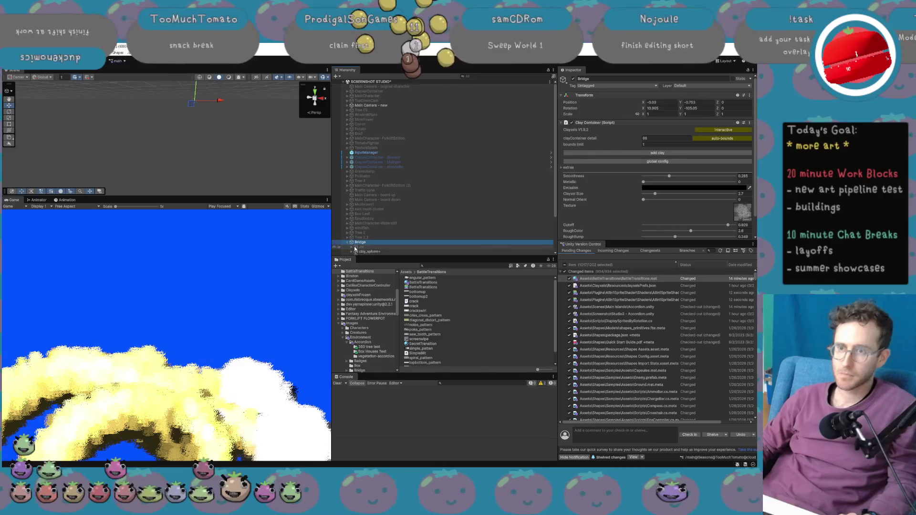
left_click(573, 79)
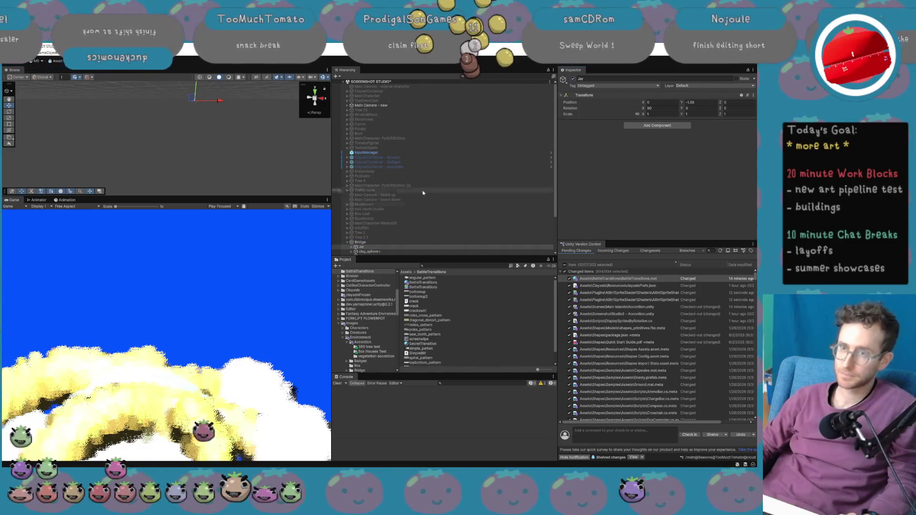
scroll(384, 201, "down", 3)
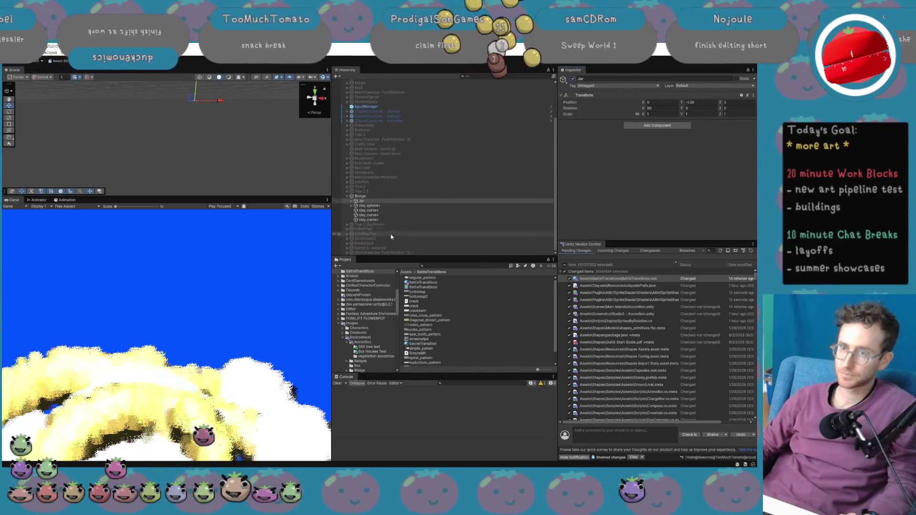
Set Bridge's rotation X and Y to 0.
left_click(390, 196)
left_click(660, 108)
type("05.05")
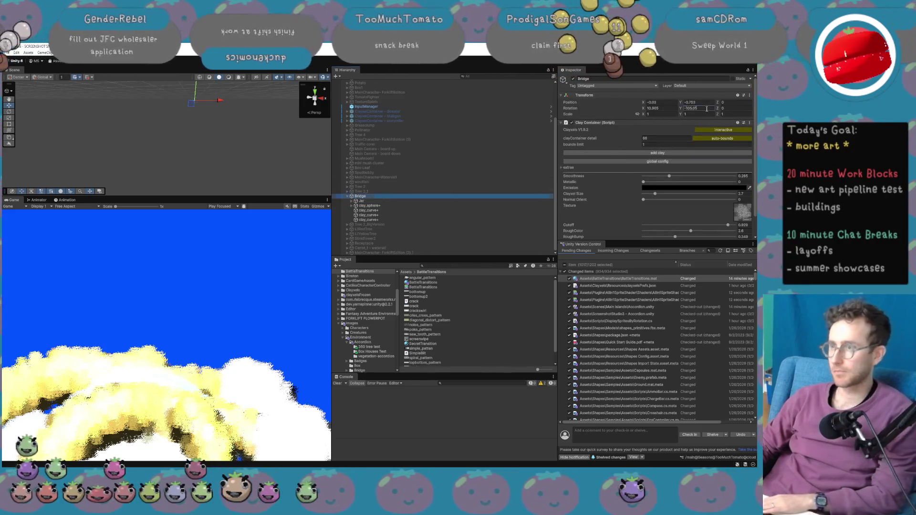
key("Tab")
type("0")
key("Return")
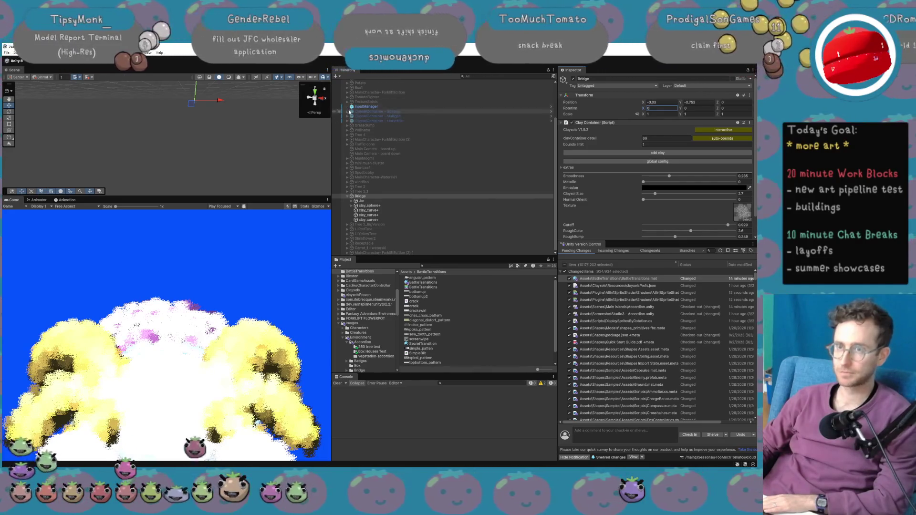
Set the Directional Light intensity to 1.
scroll(386, 128, "up", 3)
left_click(348, 105)
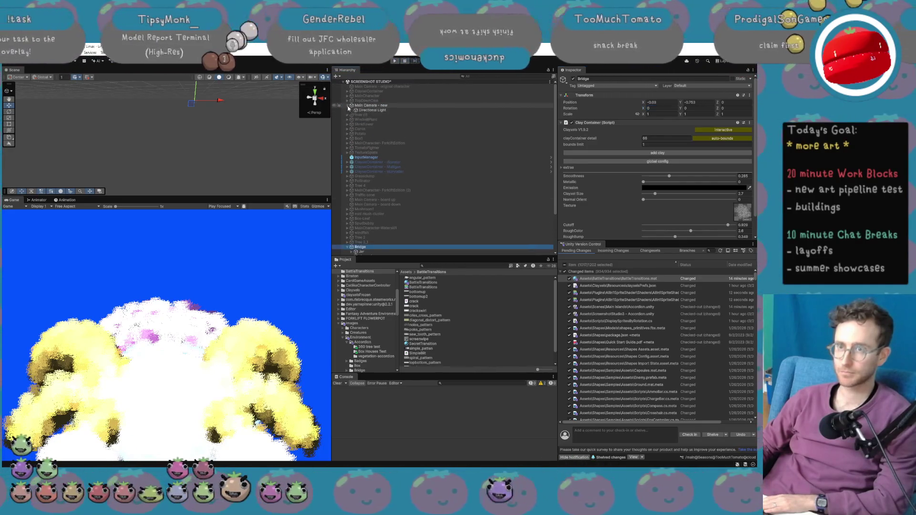
left_click(371, 110)
left_click(668, 148)
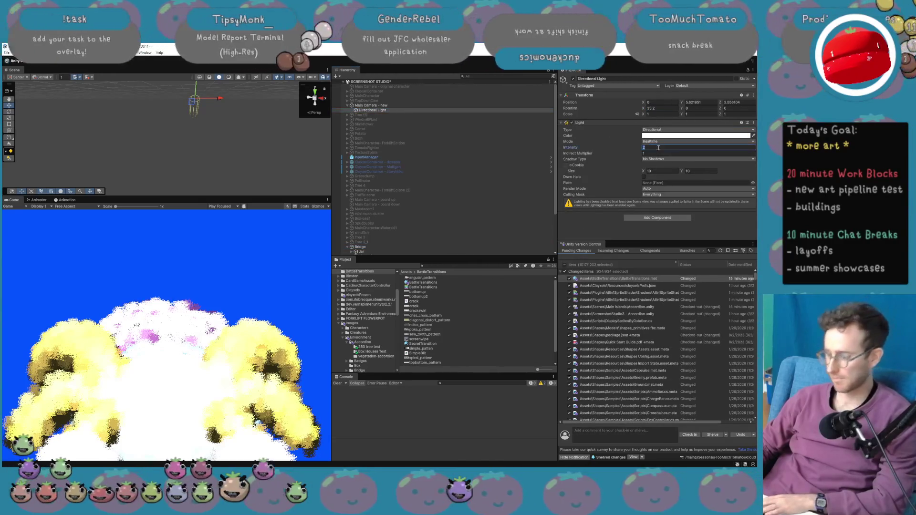
type("1")
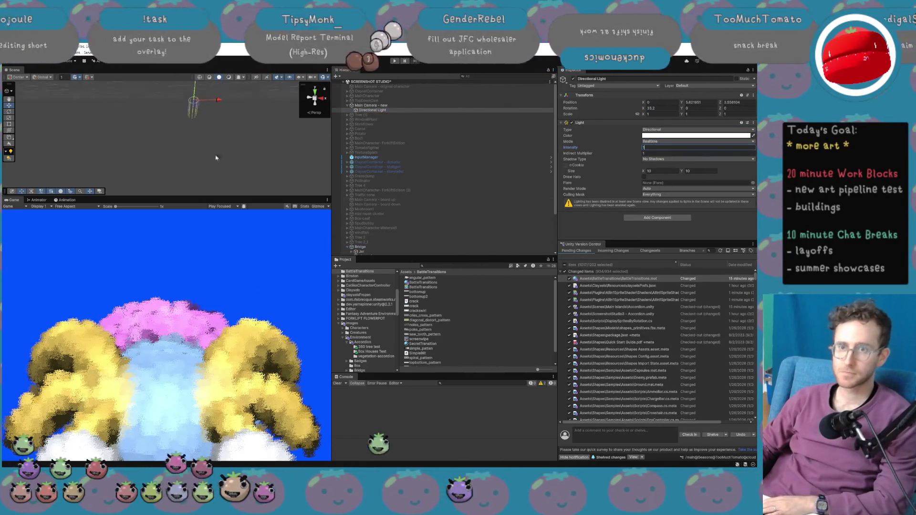
Increase the Main Camera size to 3.75 to frame the whole creature.
left_click(420, 106)
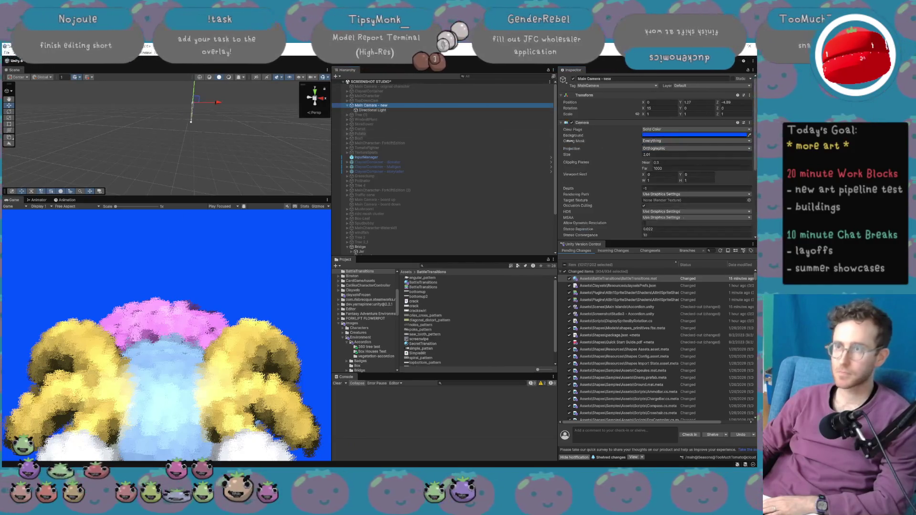
left_click_drag(638, 152, 673, 153)
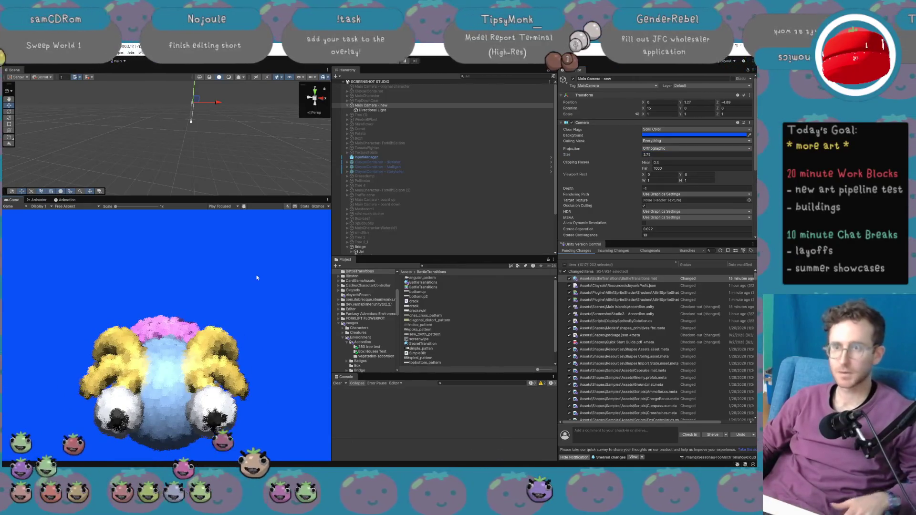
scroll(387, 236, "down", 2)
left_click(387, 233)
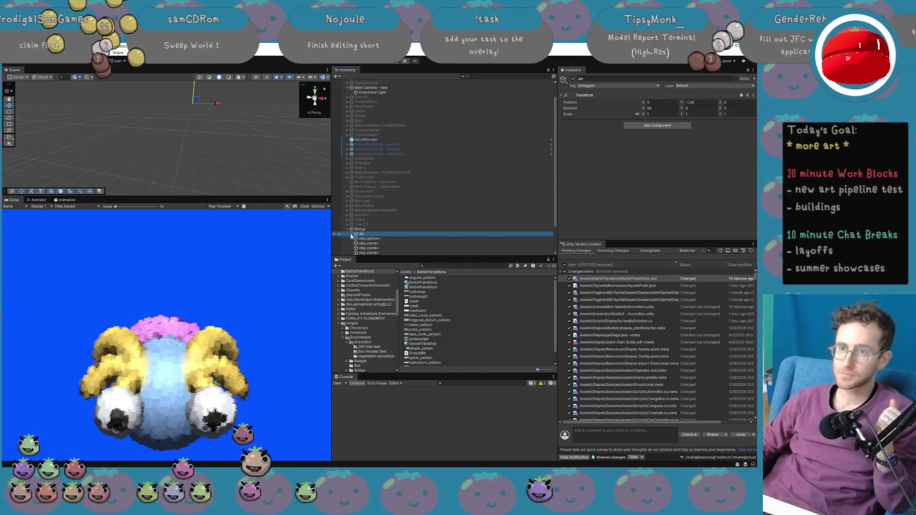
Set the Jar's Transform Rotation X to 80.13.
left_click(352, 235)
left_click(368, 239)
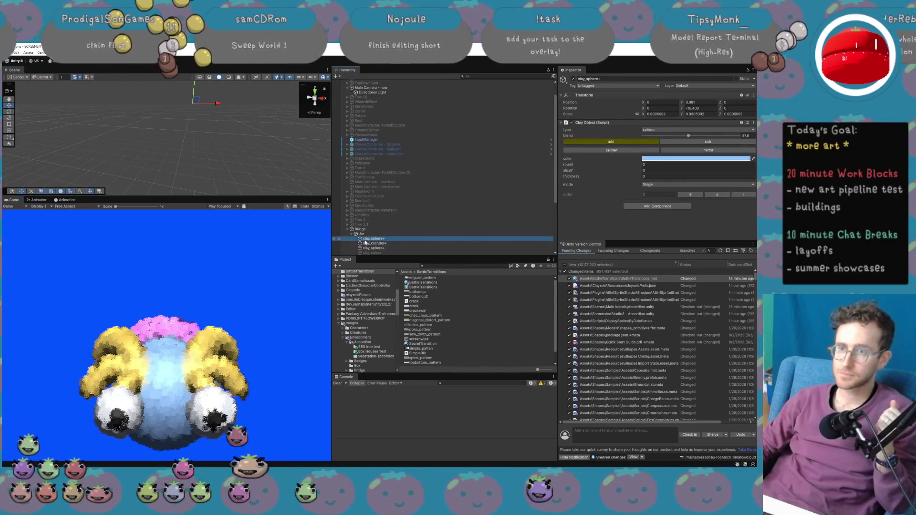
left_click(655, 108)
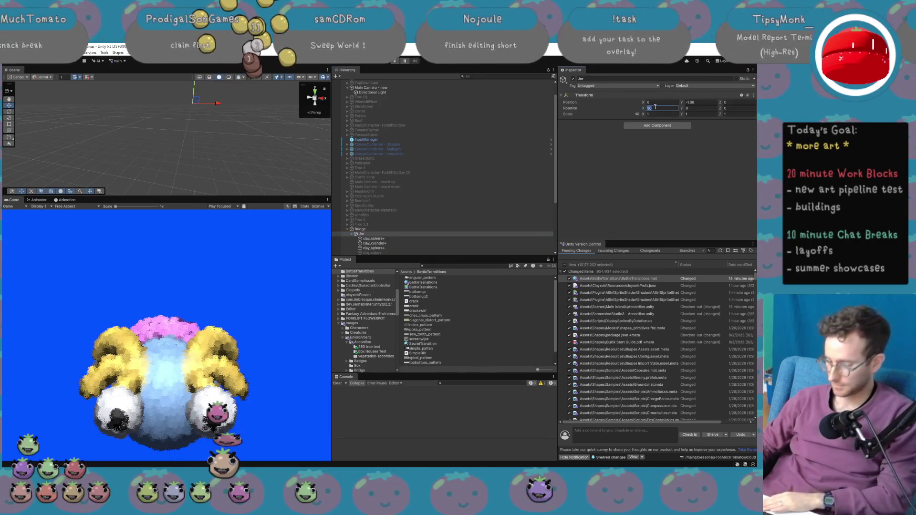
left_click(496, 191)
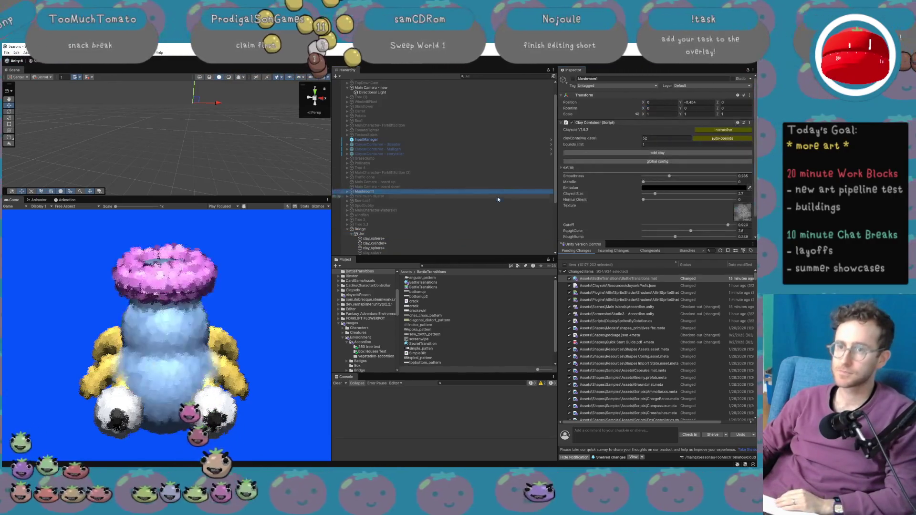
left_click(444, 235)
left_click(424, 238)
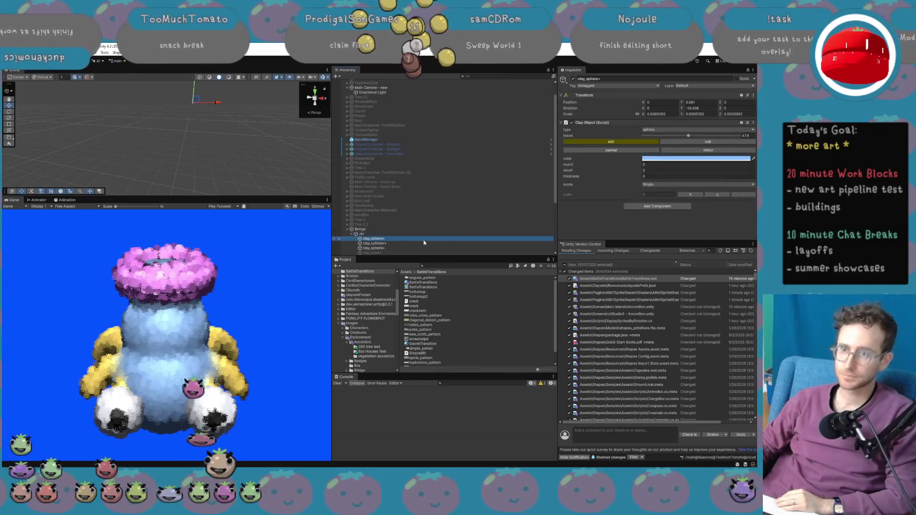
left_click(424, 234)
left_click(661, 109)
type("22.3")
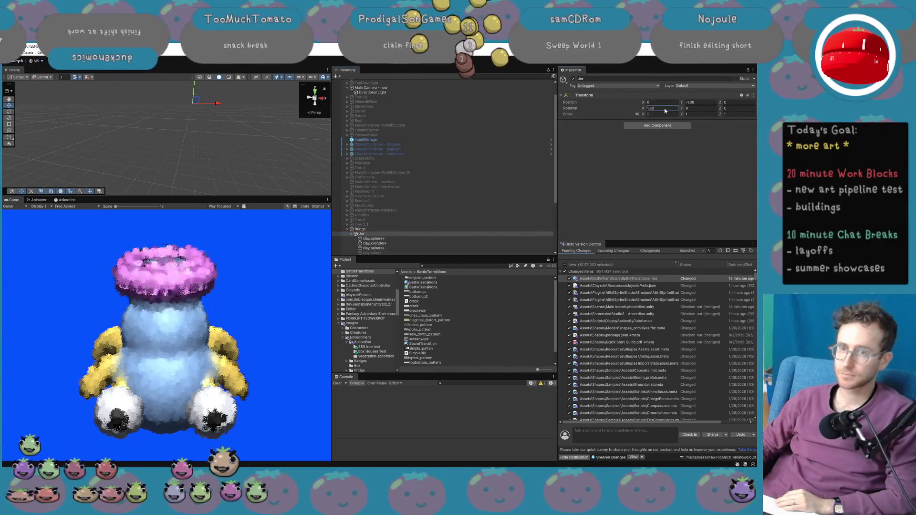
type("-12.21")
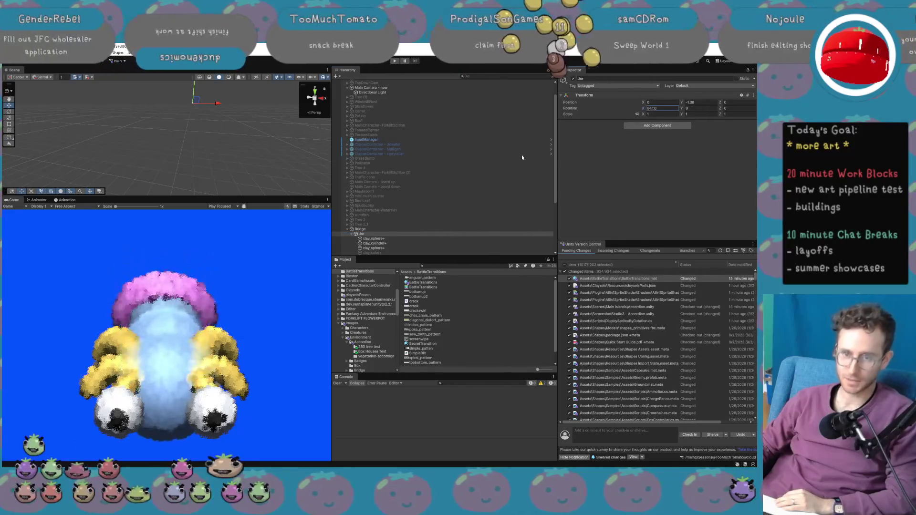
type("53.45")
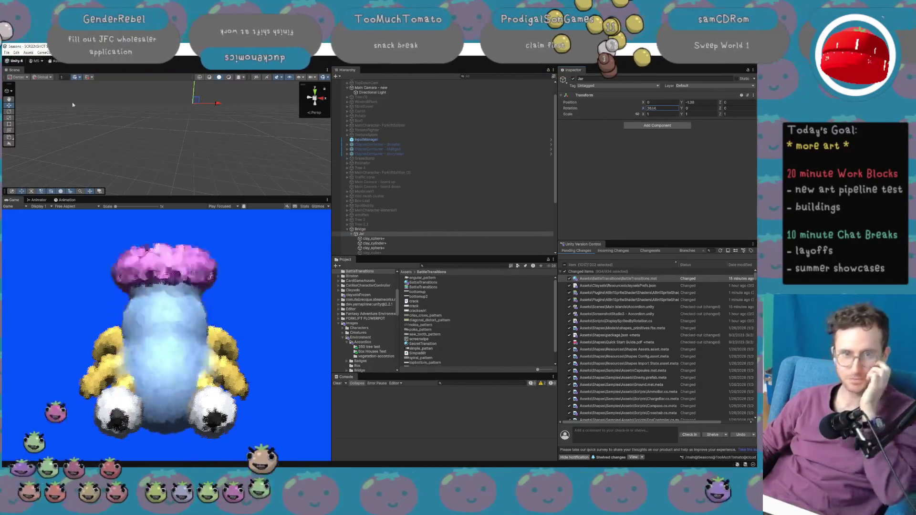
type("80.13")
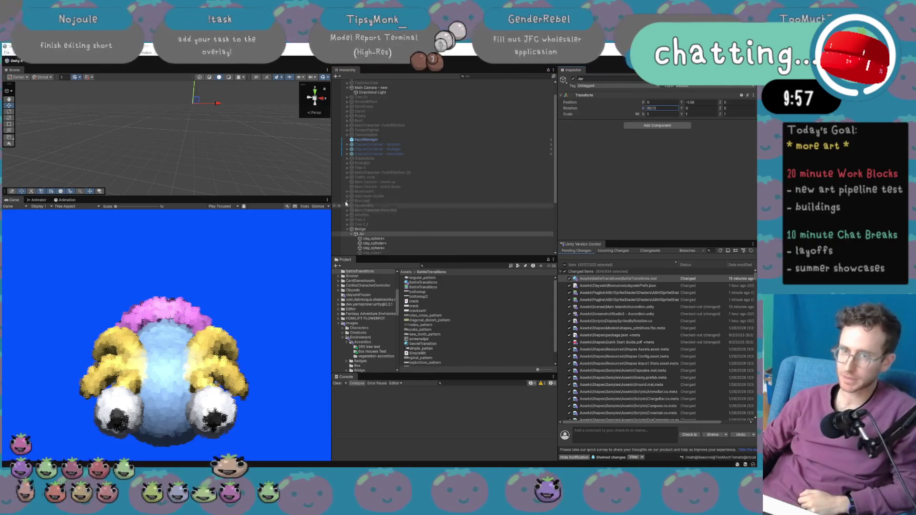
right_click(233, 149)
Raise the Bridge clayContainer detail from 66 to 78.
left_click(390, 225)
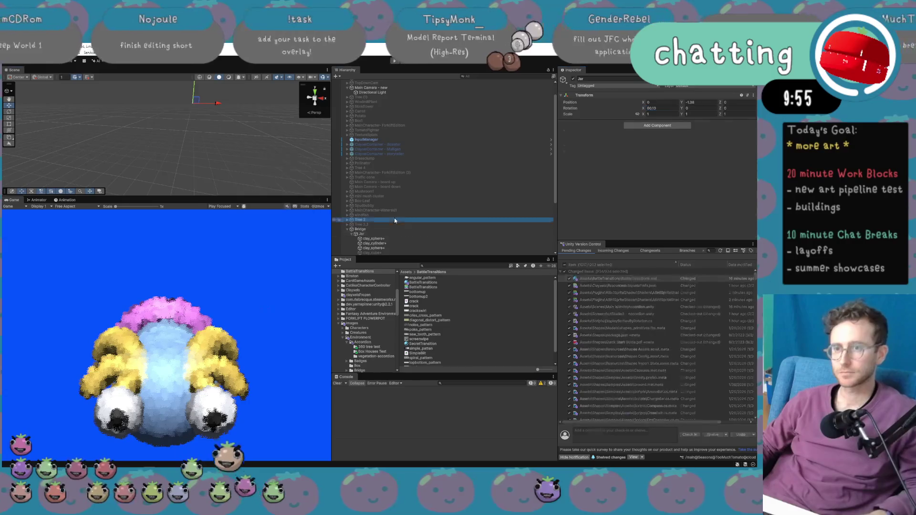
double_click(391, 229)
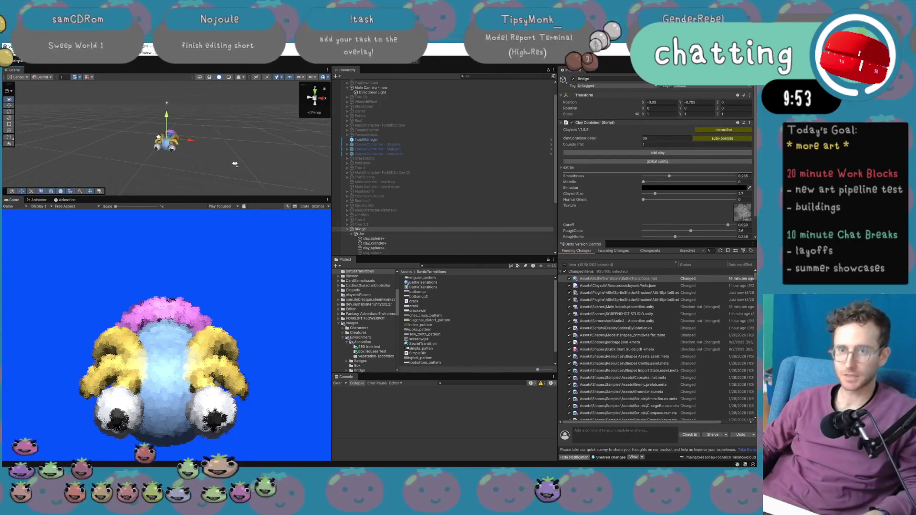
scroll(238, 165, "down", 5)
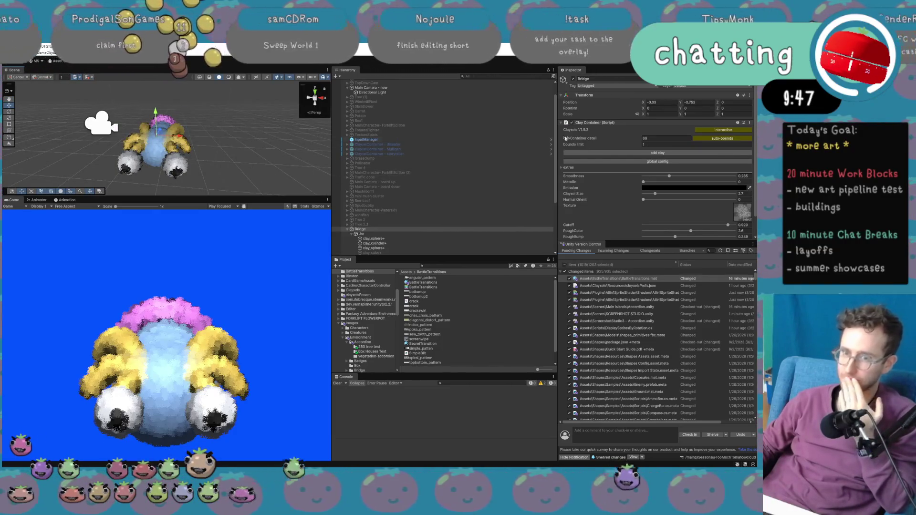
left_click_drag(611, 138, 611, 140)
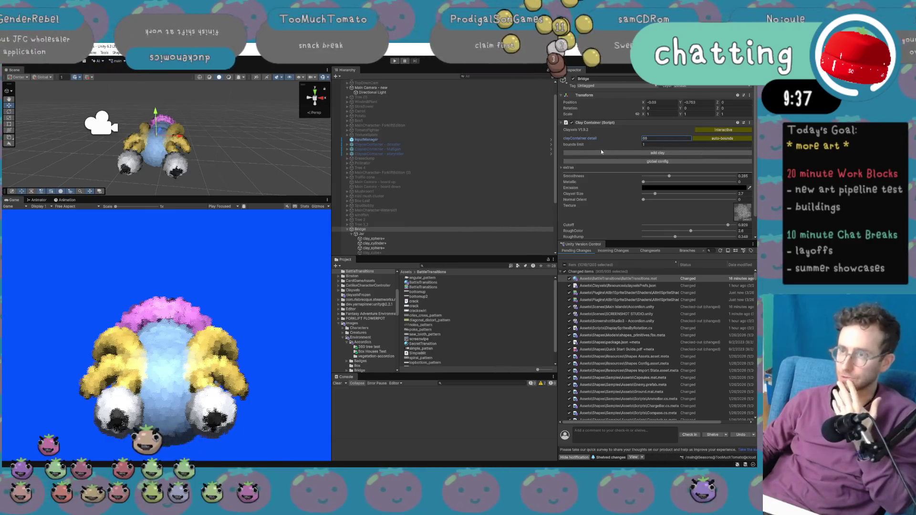
Clear the frozen asset name, freeze the clay to a mesh, then defrost it.
left_click(568, 167)
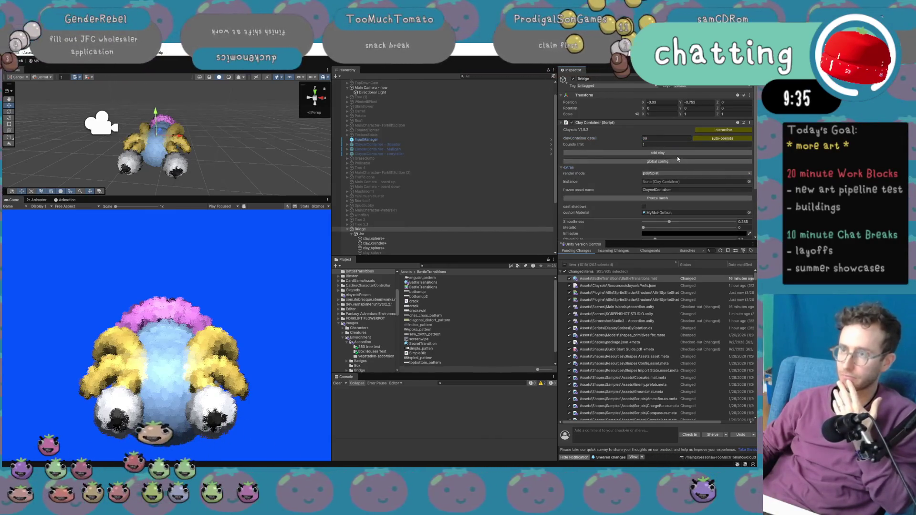
scroll(668, 190, "down", 1)
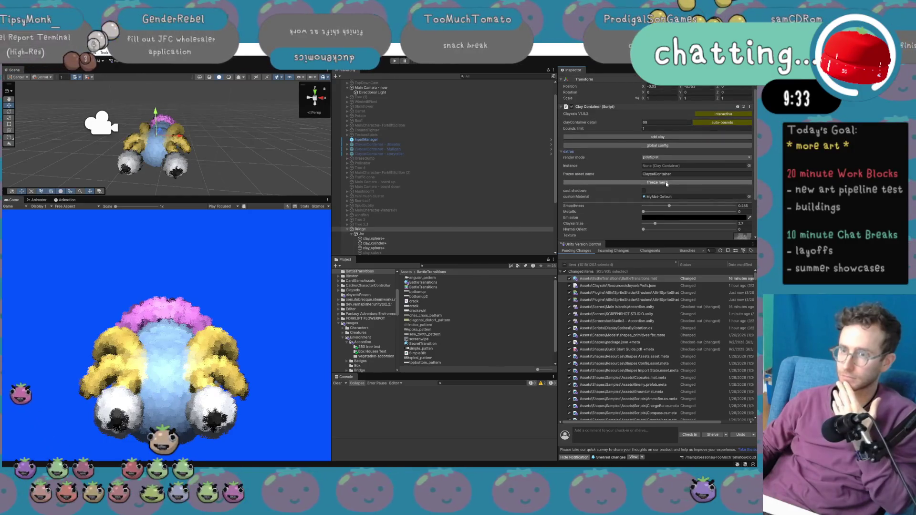
left_click(673, 174)
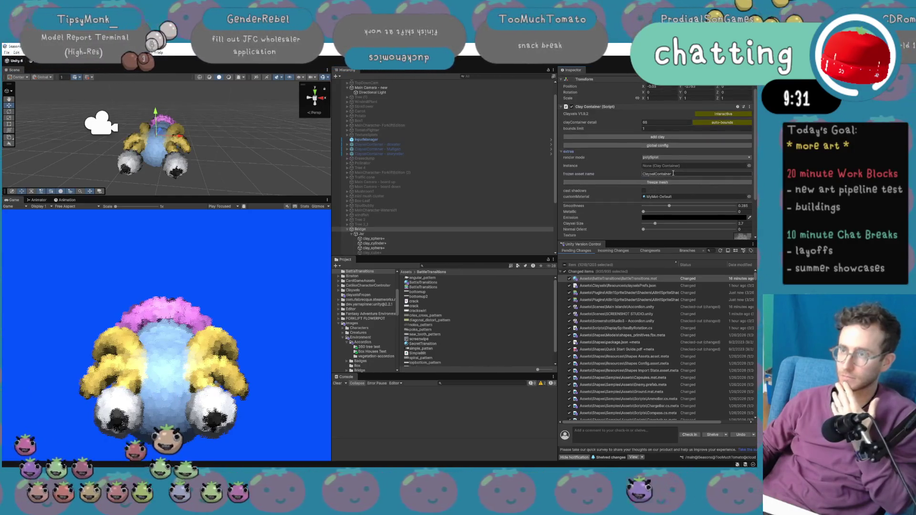
key("BackSpace")
type("bridgepie")
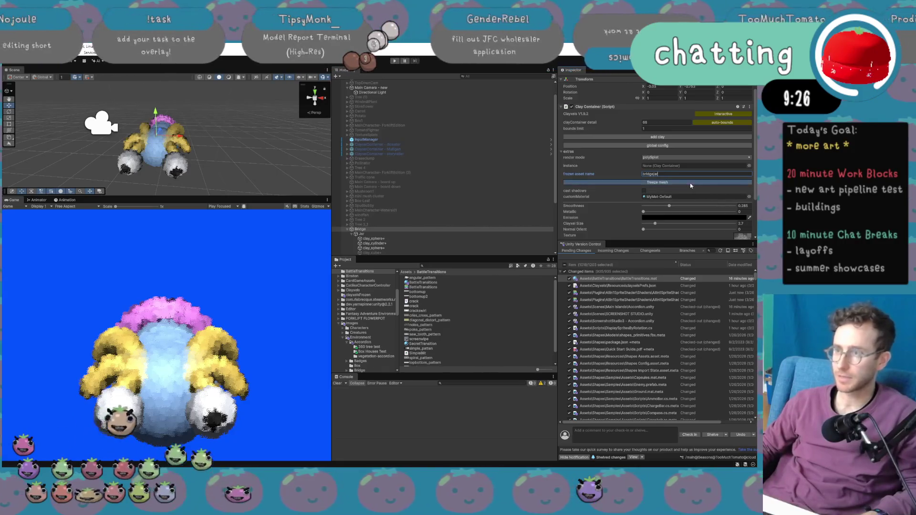
left_click(690, 182)
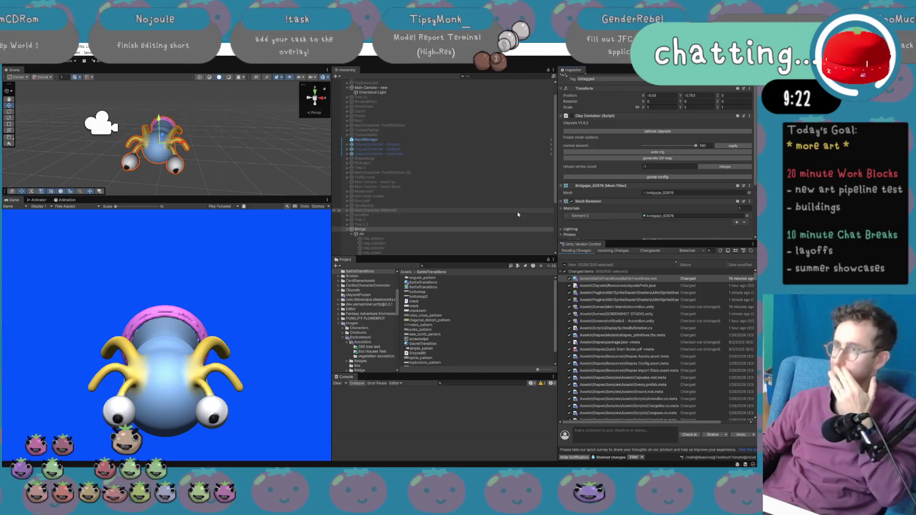
left_click(657, 132)
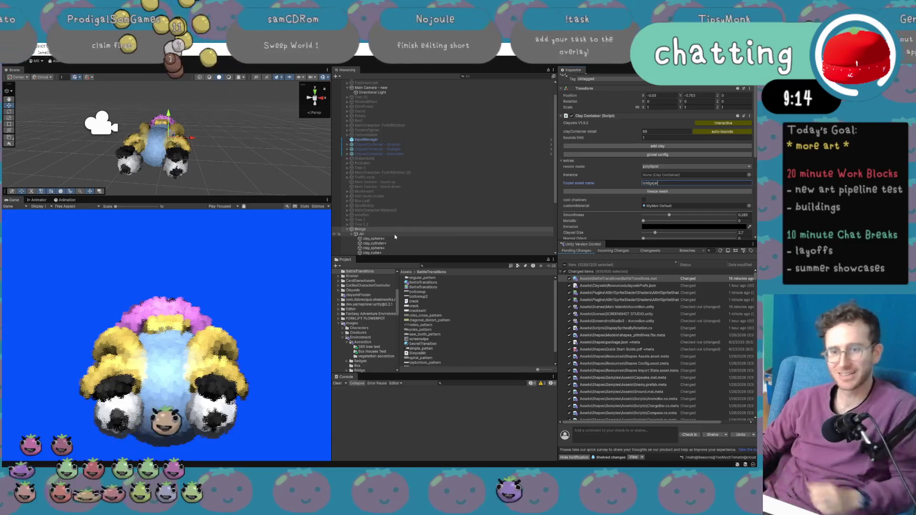
Reset the Jar's X rotation to 0.
scroll(415, 218, "down", 3)
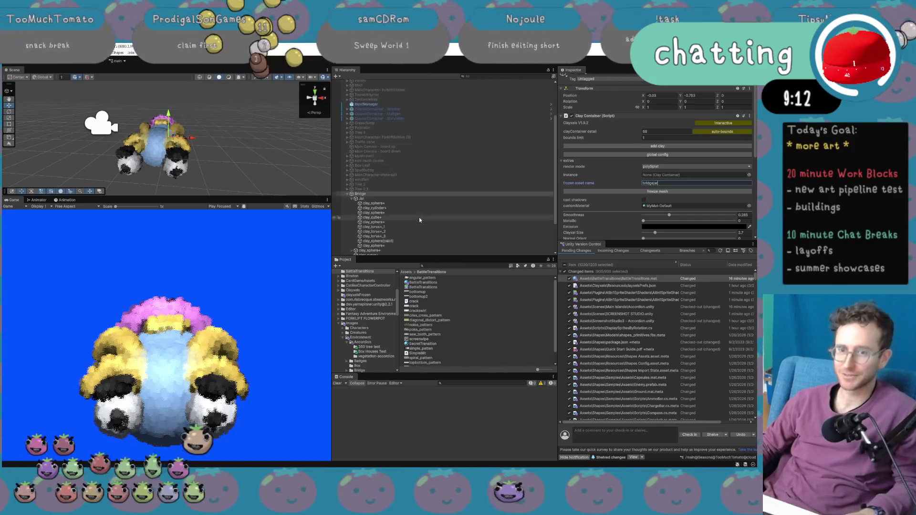
left_click(414, 199)
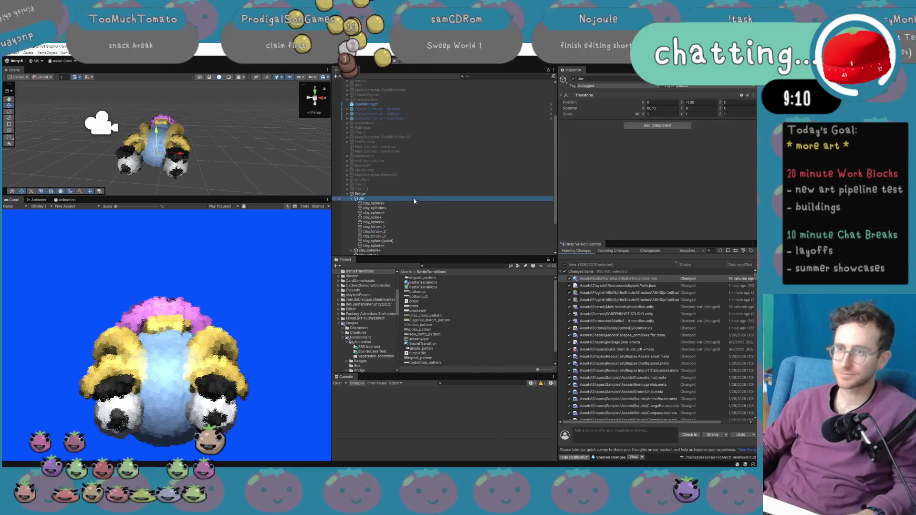
left_click(674, 109)
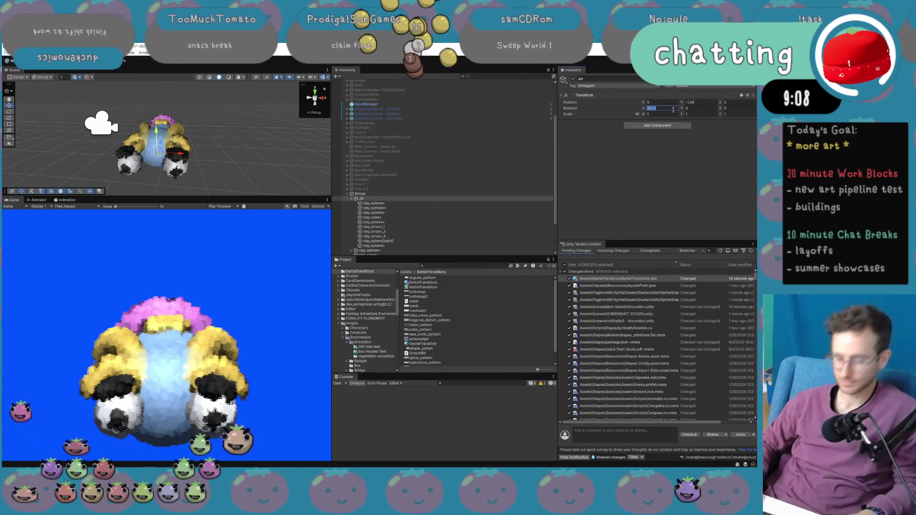
type("0")
key("Return")
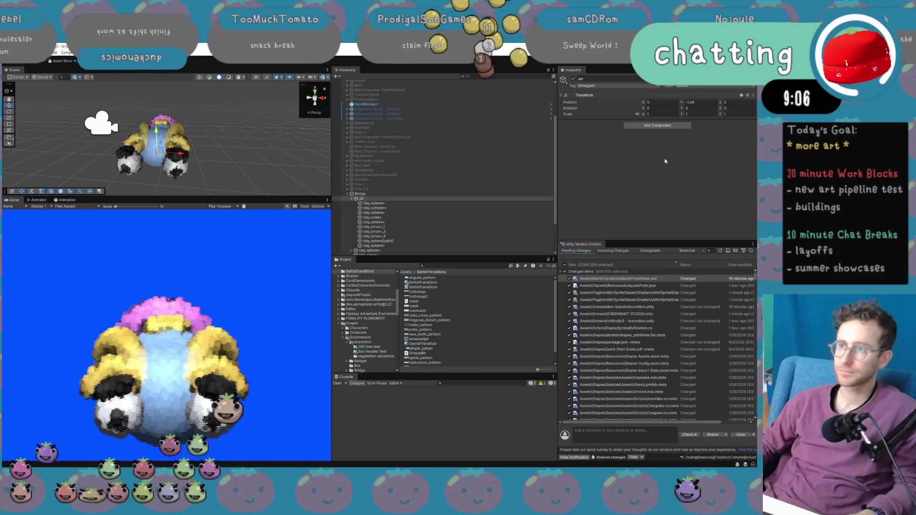
left_click(425, 201)
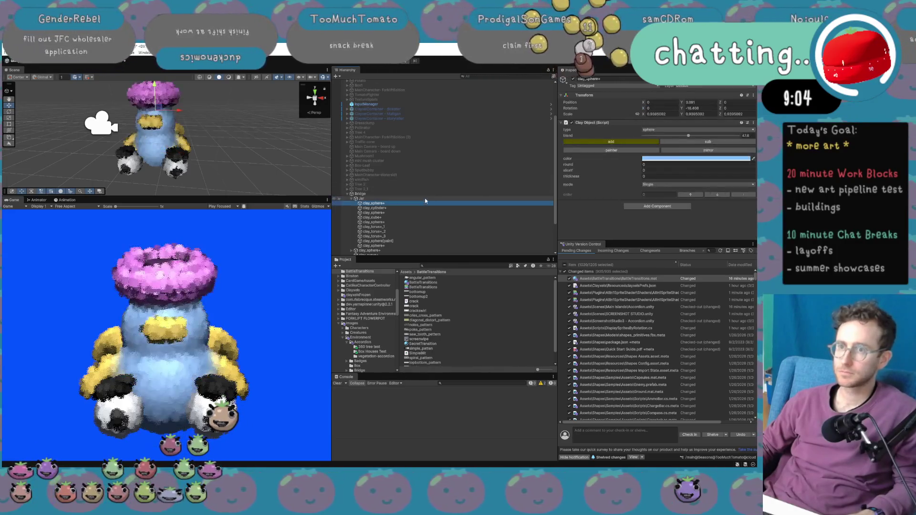
left_click(359, 198, "ctrl")
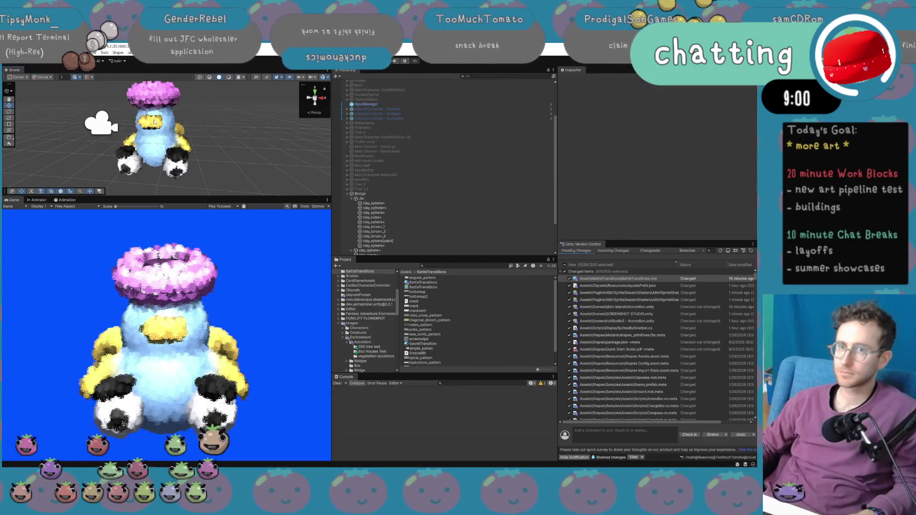
Inspect the Jar's clay_curve+ and clay_sphere+ pieces in an enlarged, orbited Scene view.
left_click(374, 236)
scroll(380, 210, "down", 3)
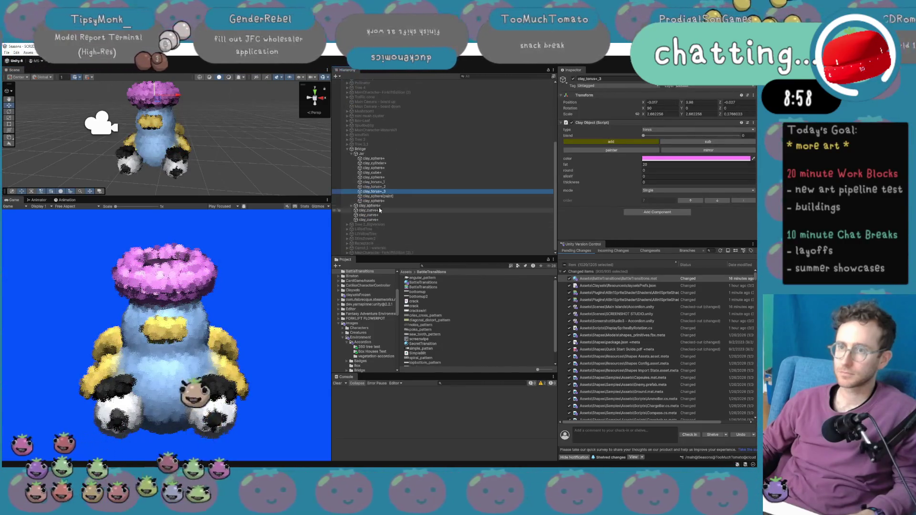
left_click(383, 197)
left_click(385, 215)
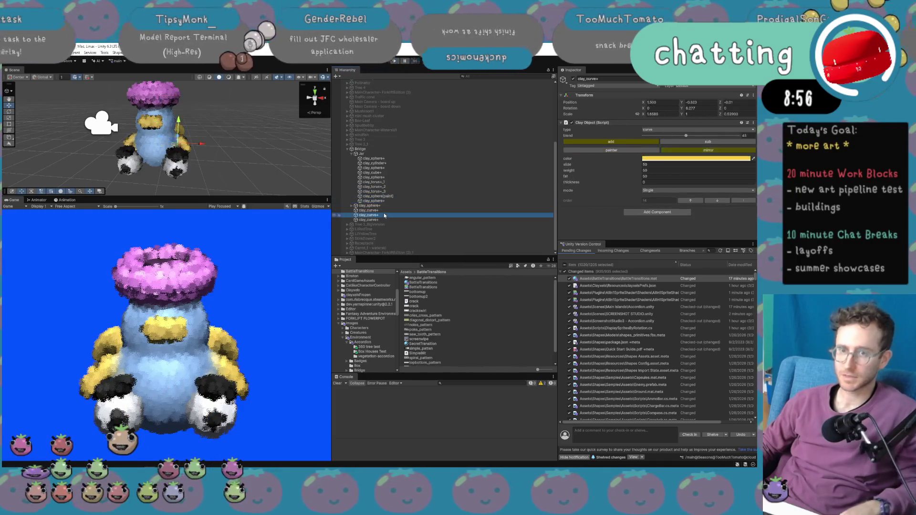
left_click(382, 206)
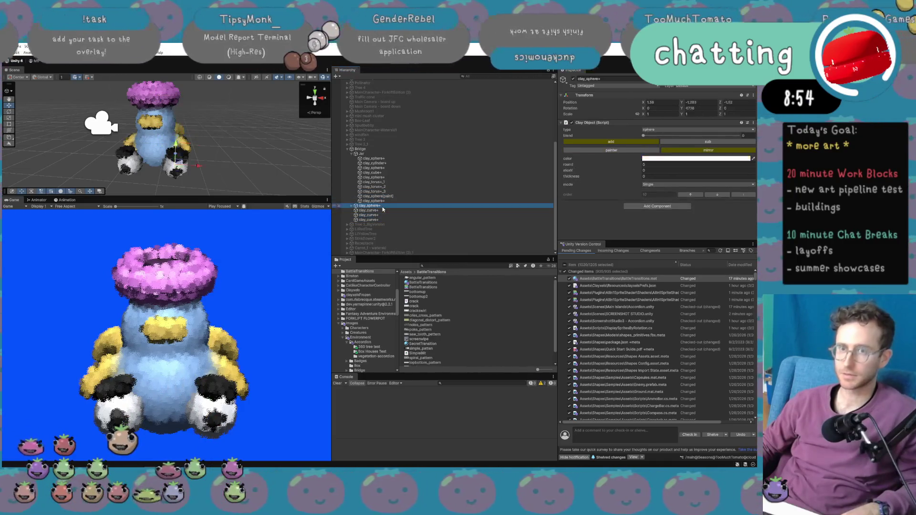
left_click(384, 215)
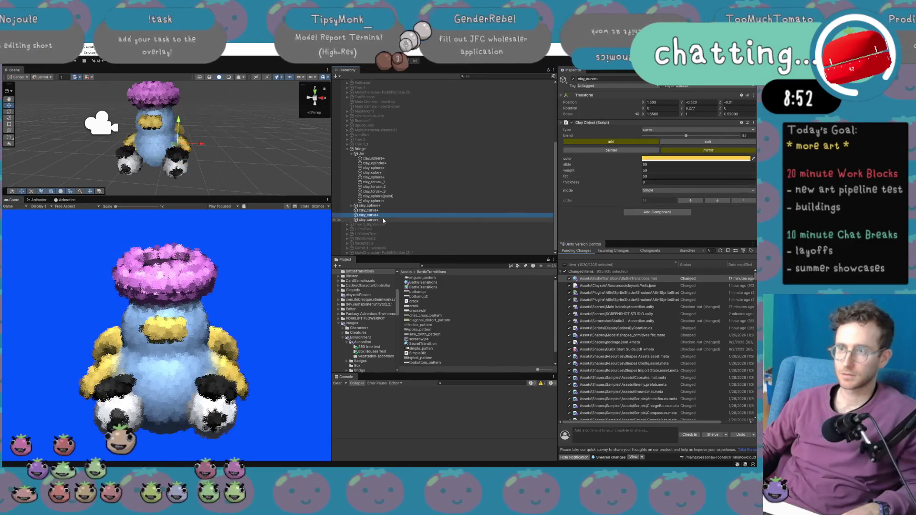
left_click_drag(181, 196, 181, 241)
scroll(181, 174, "up", 3)
left_click_drag(180, 175, 201, 176)
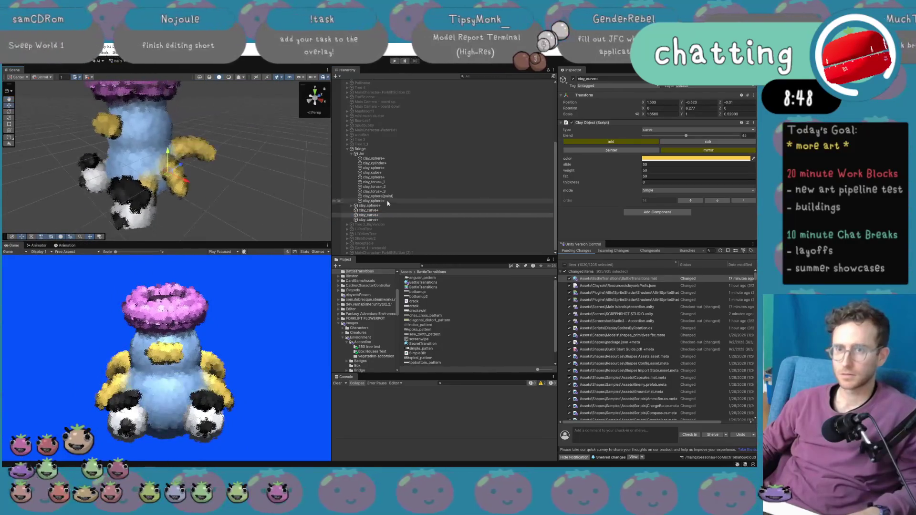
left_click(382, 220)
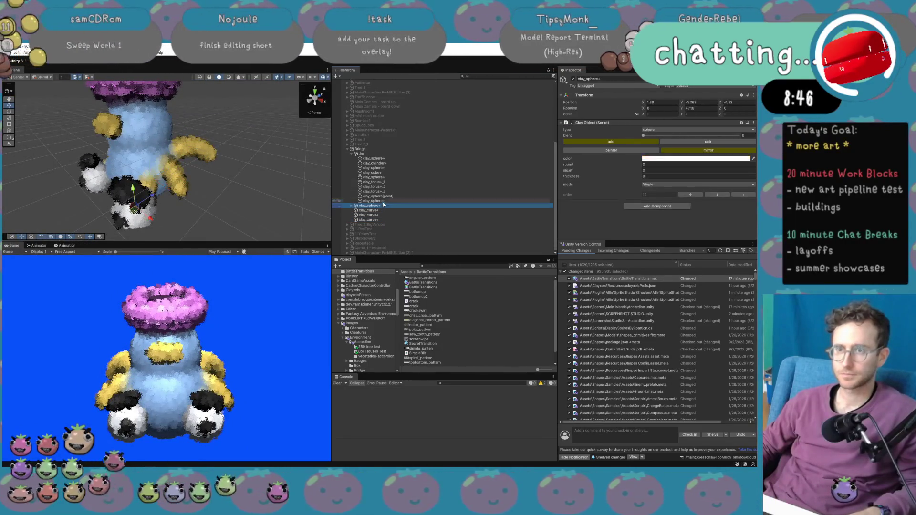
Delete the Jar's clay_cube+ and rotate the body sphere's child cube.
left_click(382, 154)
key("Down")
key("Down")
key("Down")
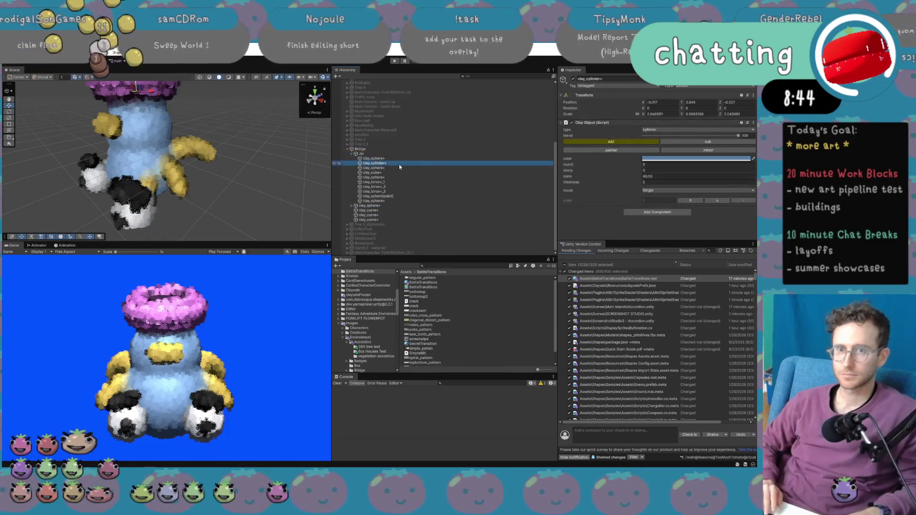
key("Delete")
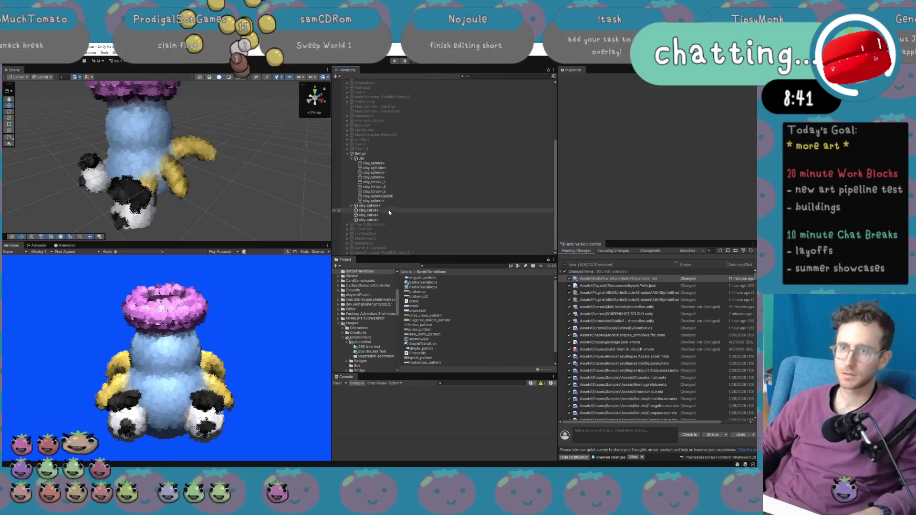
left_click(354, 206)
left_click(351, 206)
key("Down")
key("Down")
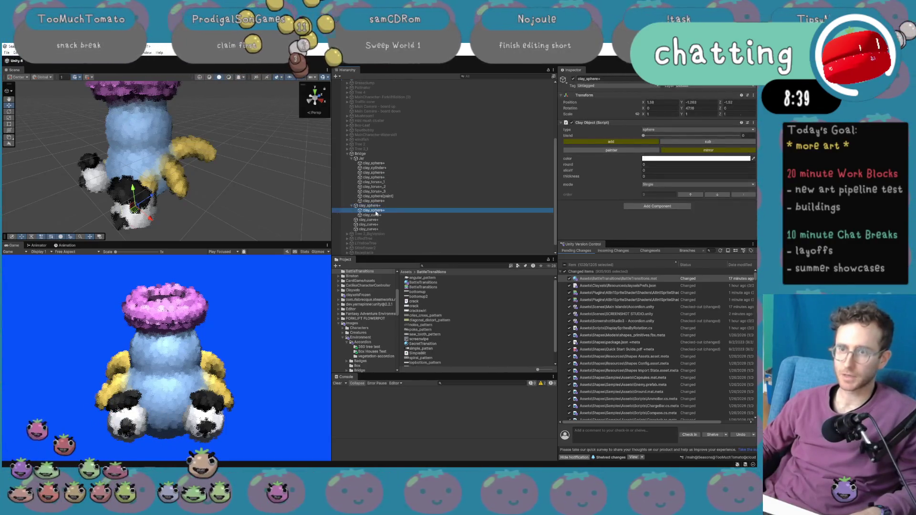
key("e")
left_click_drag(136, 167, 135, 151)
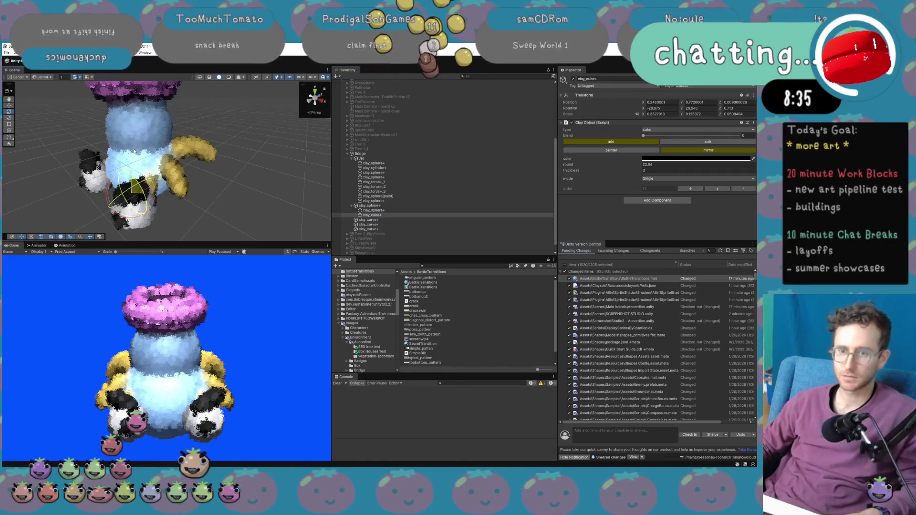
Move the jar's clay cube to X 0.065, Z -0.188 and freeze Bridge's clay.
left_click(135, 151)
key("w")
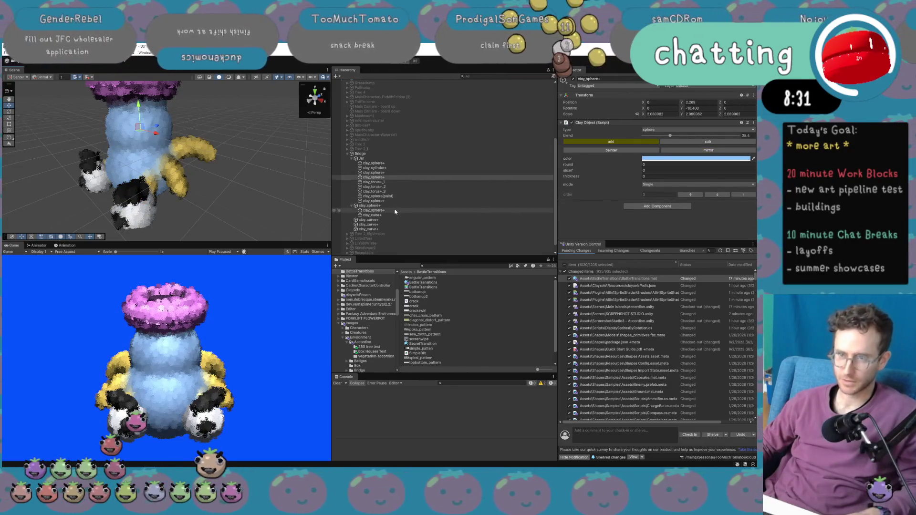
left_click(382, 215)
left_click_drag(129, 190, 123, 188)
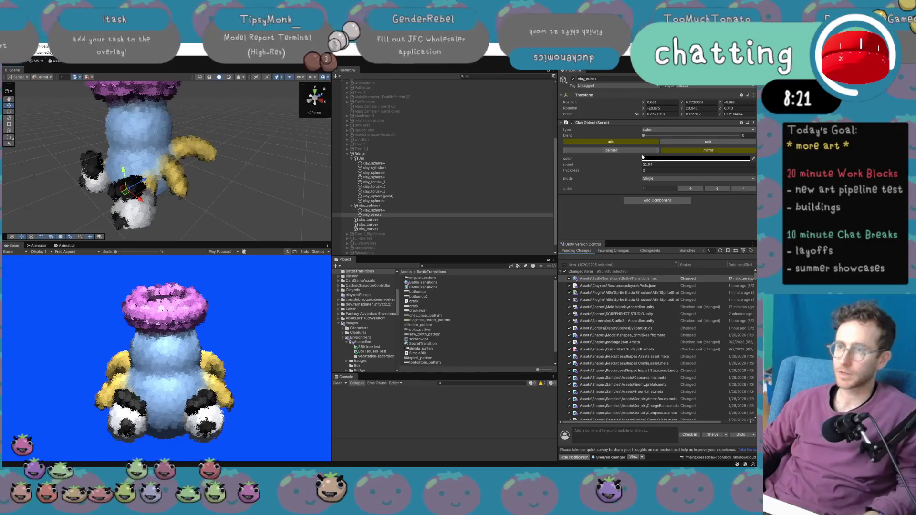
left_click(436, 154)
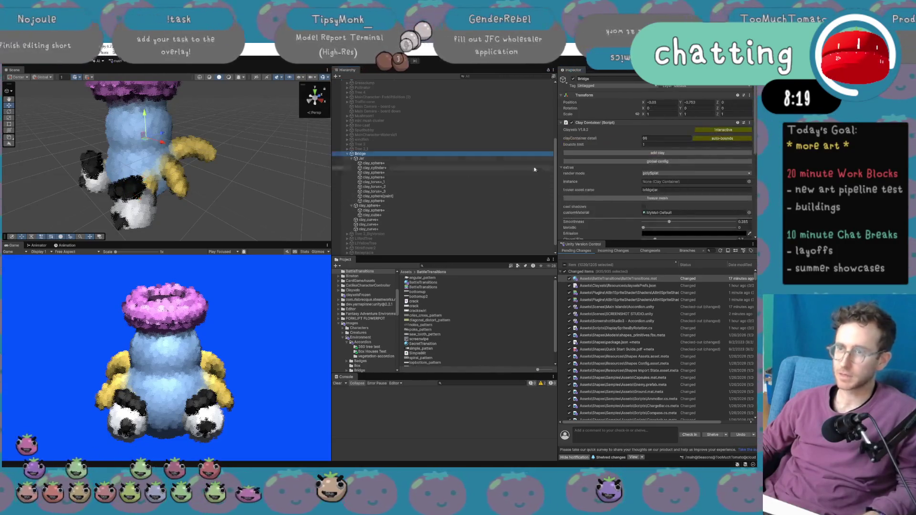
left_click(666, 198)
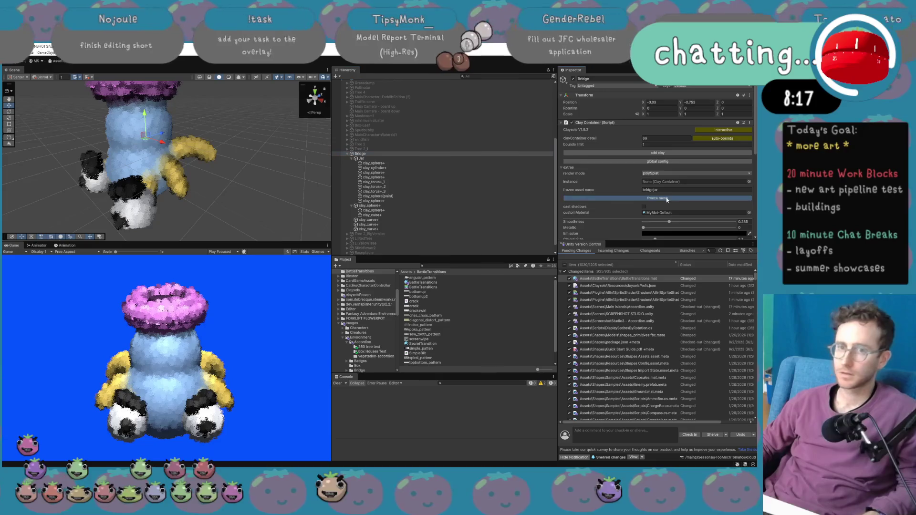
Generate a UV map for Bridge's frozen jar mesh and ping its Element 0 material in clayxelsFrozen.
left_click(393, 196)
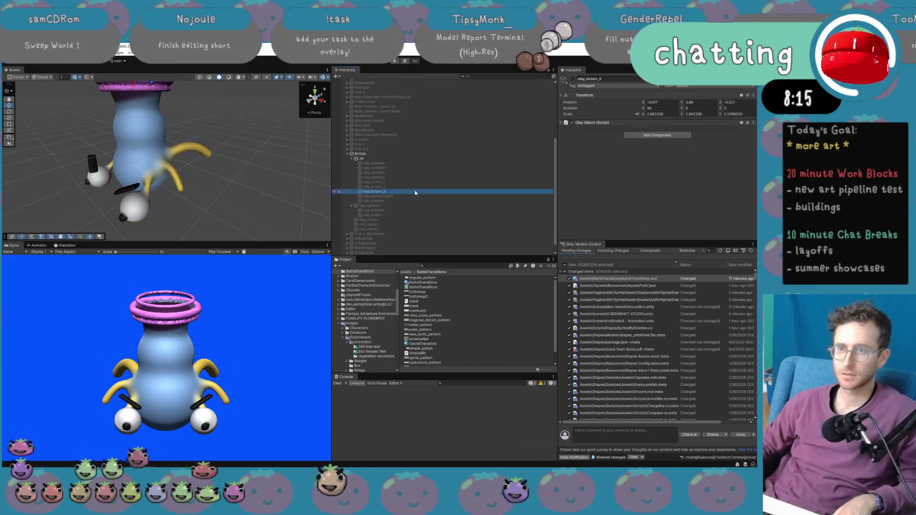
left_click(405, 158)
left_click(405, 153)
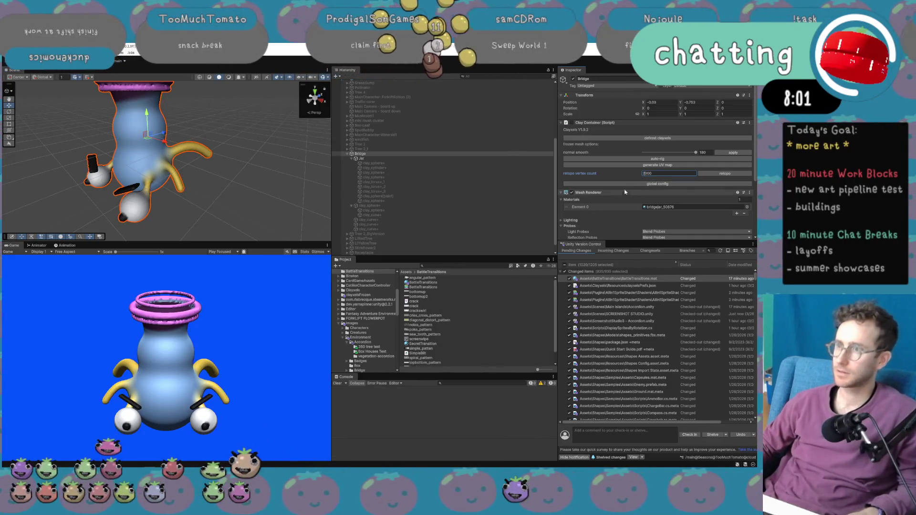
left_click(596, 166)
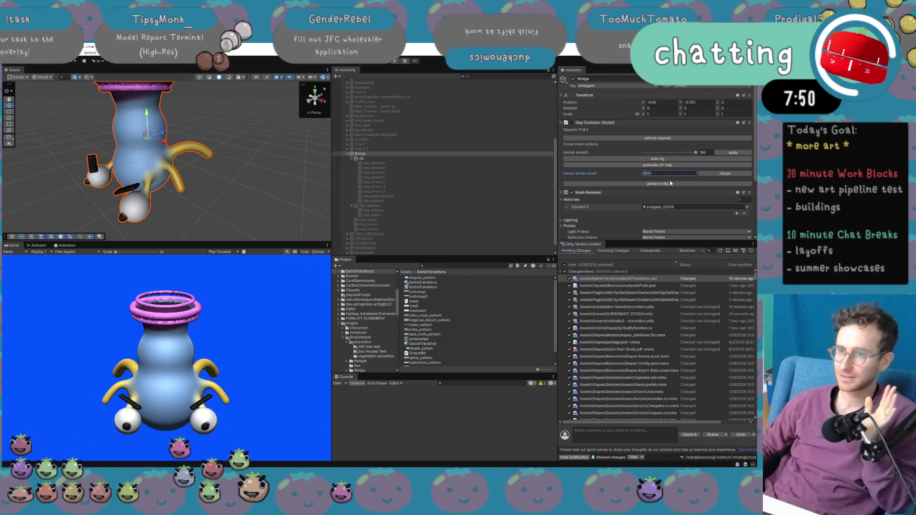
left_click(667, 208)
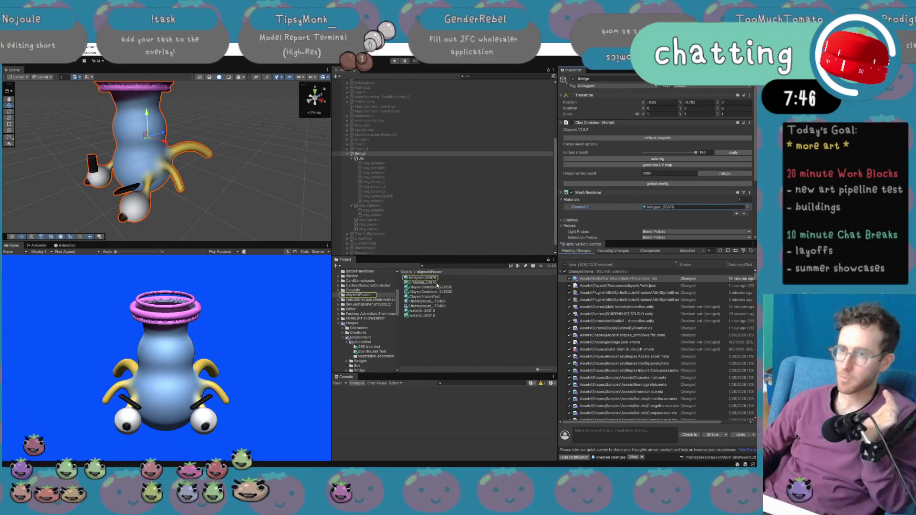
Inspect the bridgejar_50876 material and waterjar_83518 mesh assets, then reselect Bridge.
left_click(432, 278)
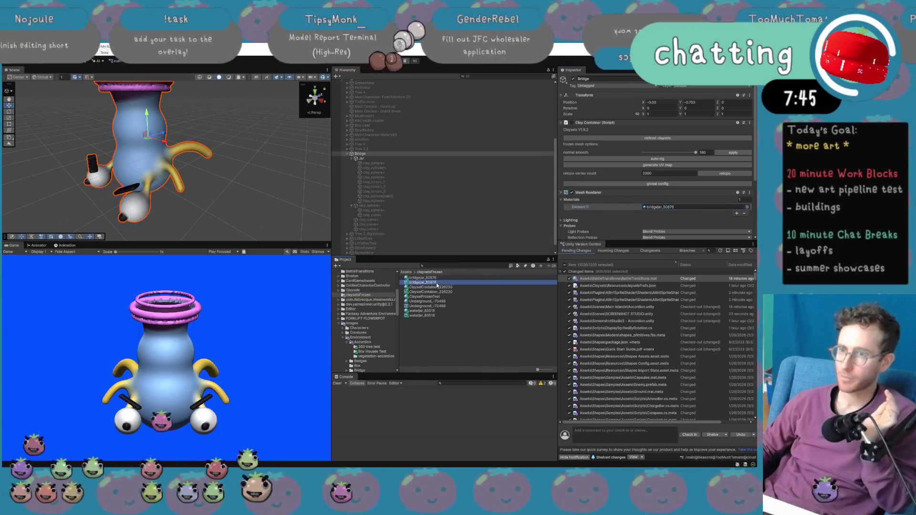
left_click(416, 316)
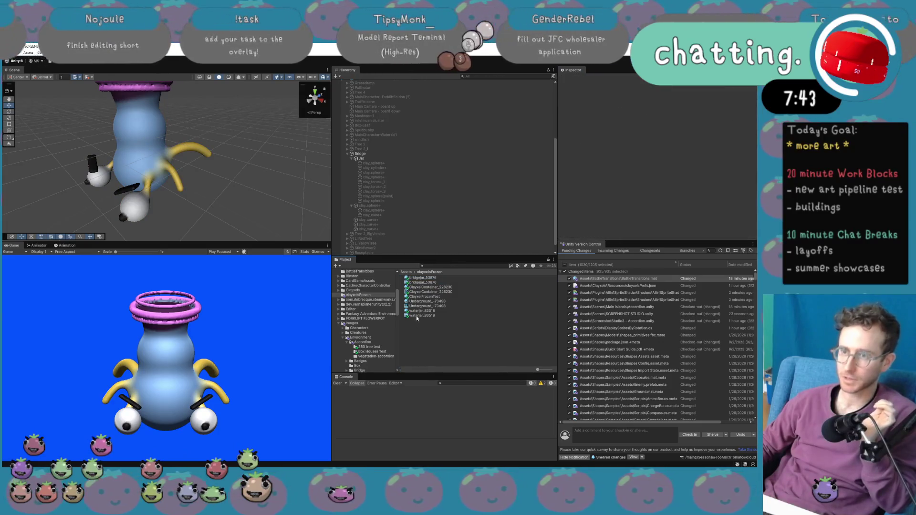
left_click(428, 279)
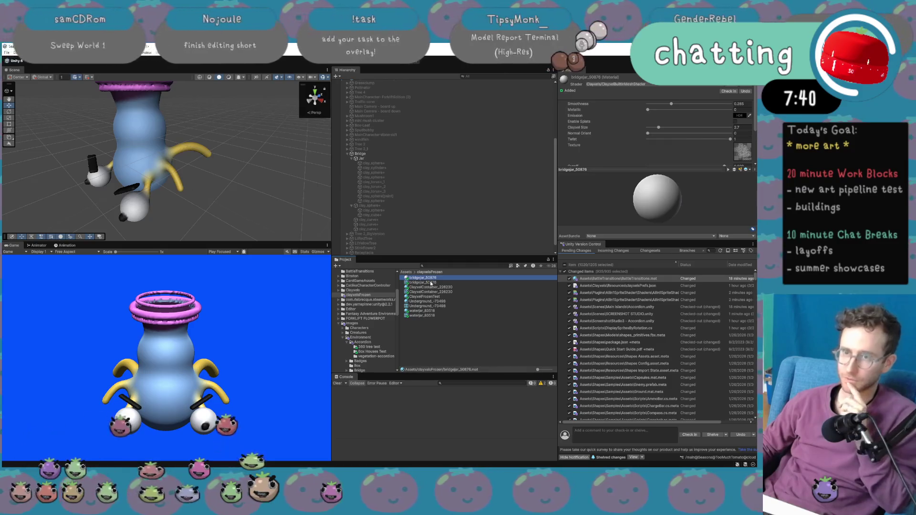
left_click(394, 153)
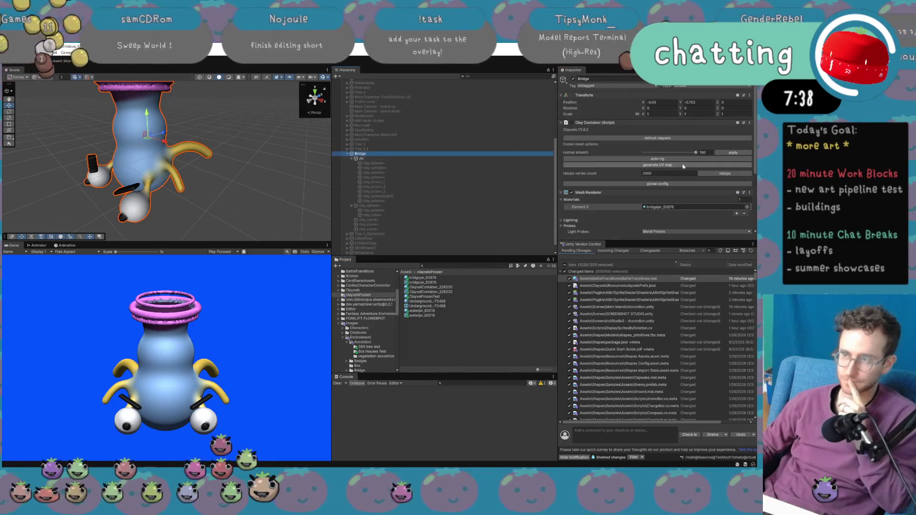
Lower Bridge's normal smoothing and retopologize the frozen jar with a new vertex count.
left_click(700, 179)
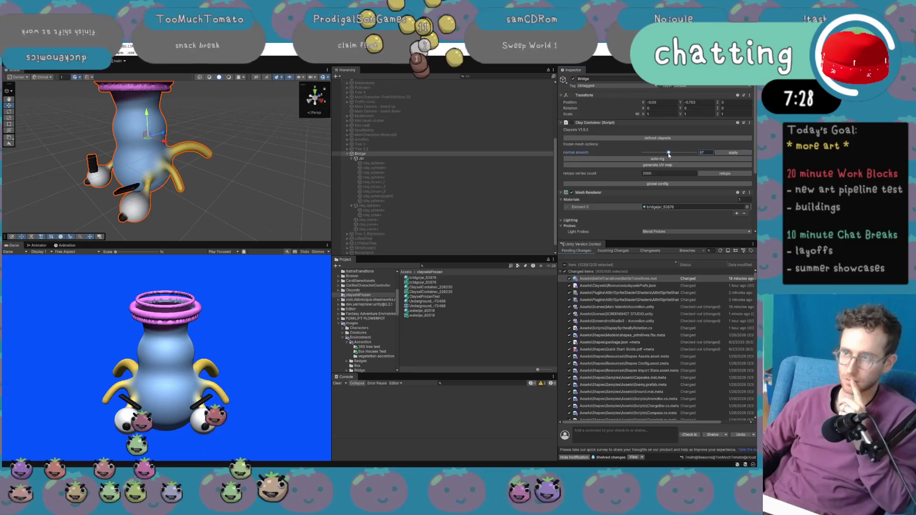
left_click_drag(667, 153, 632, 155)
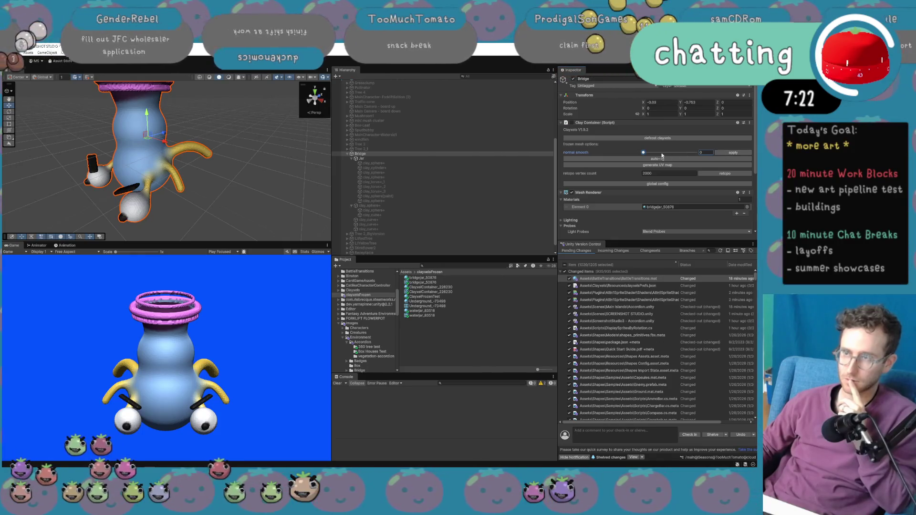
left_click(723, 175)
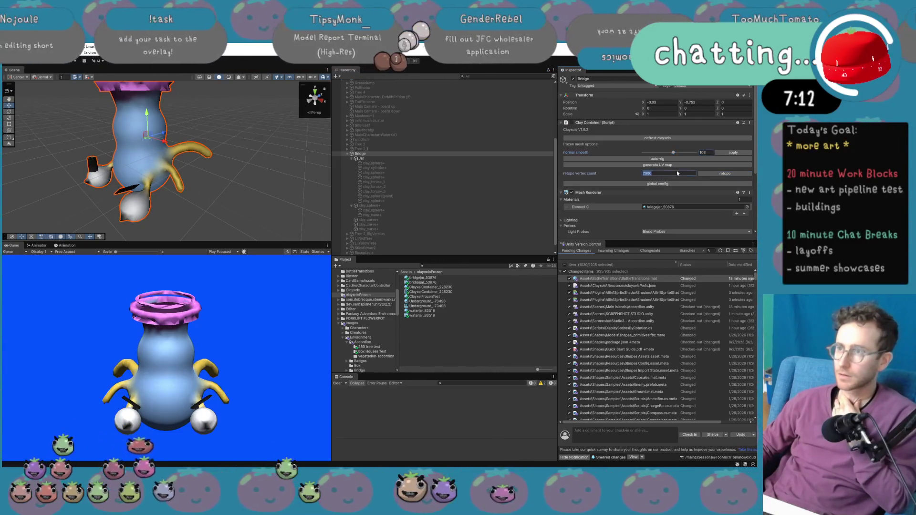
type("1")
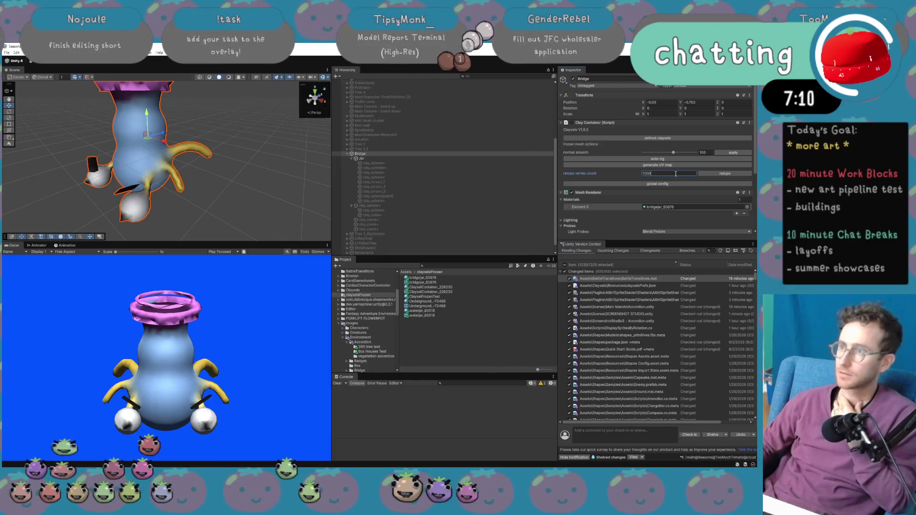
left_click(706, 173)
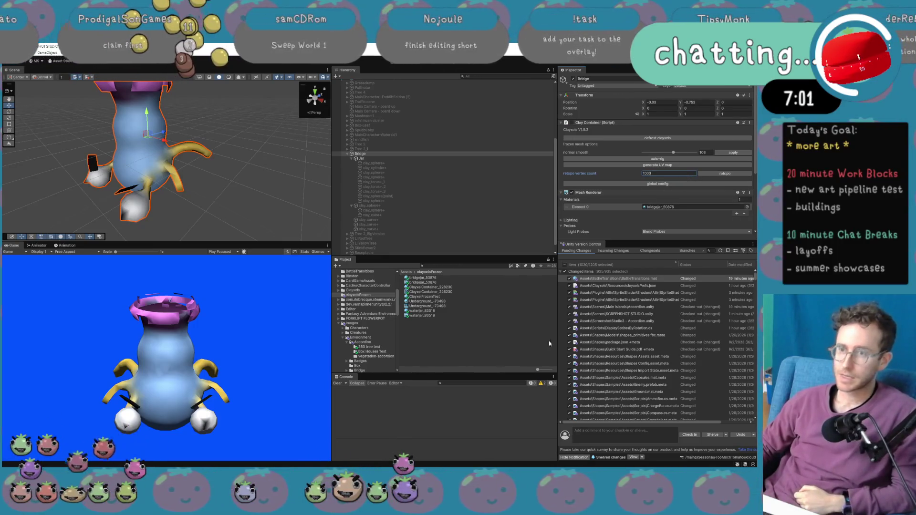
left_click(437, 276)
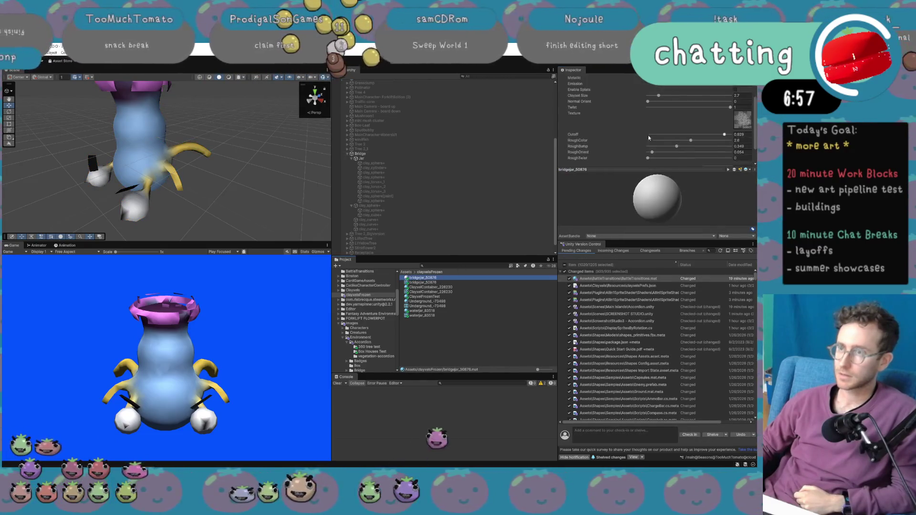
Enable Splats with RoughBump 0, RoughOrient 1, Clayxel Size 0.85 and Smoothness about 0.53.
scroll(666, 140, "down", 1)
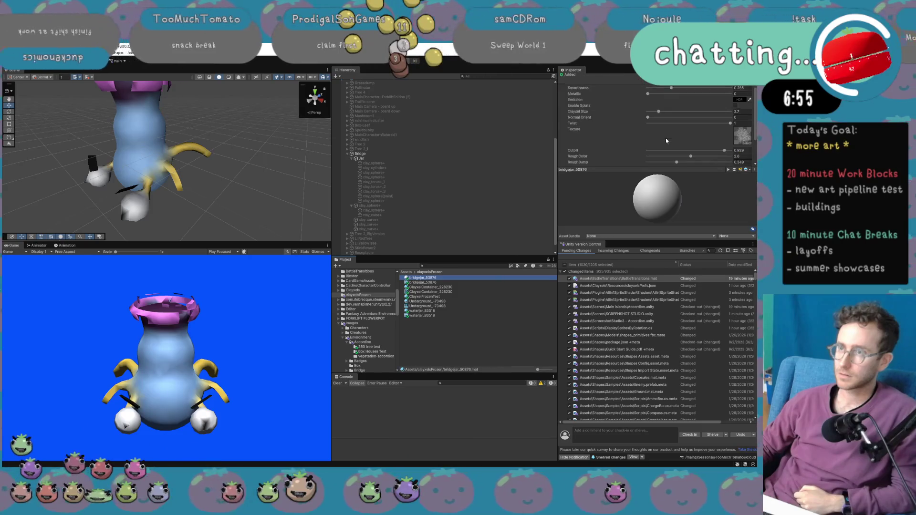
left_click(735, 106)
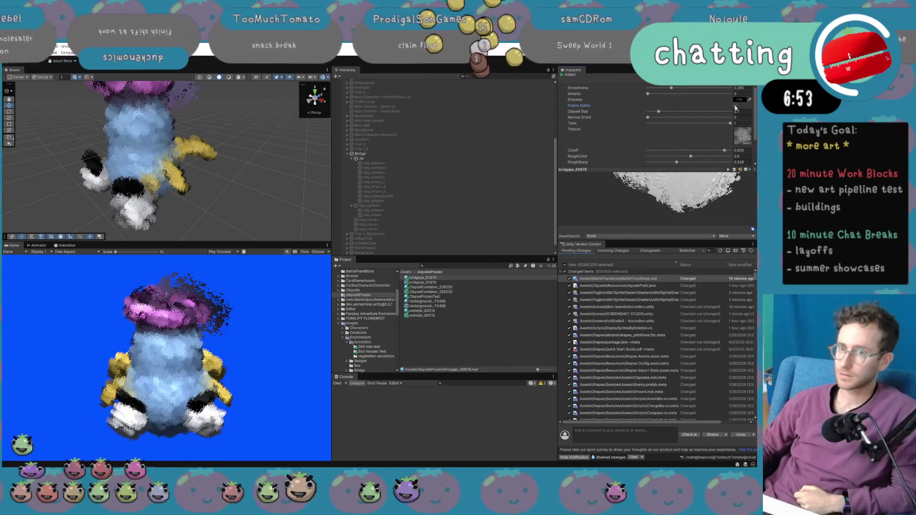
scroll(667, 149, "down", 2)
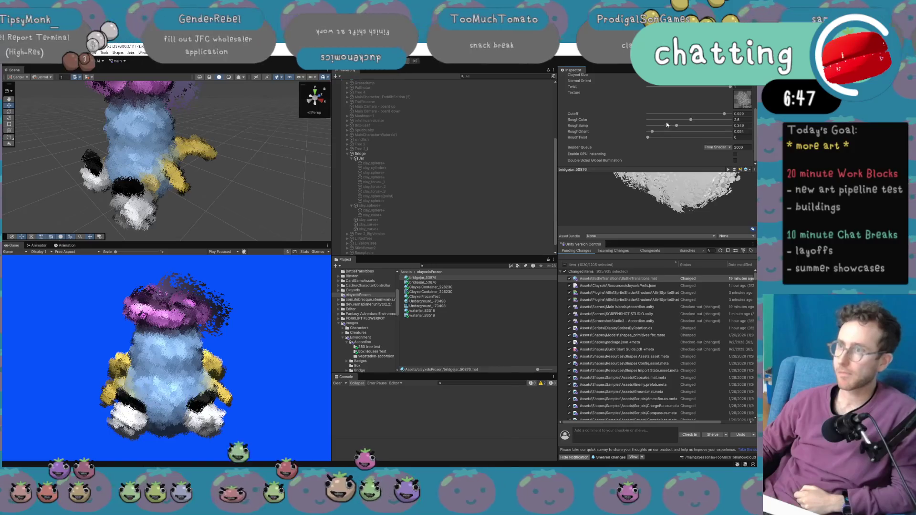
left_click_drag(677, 126, 630, 128)
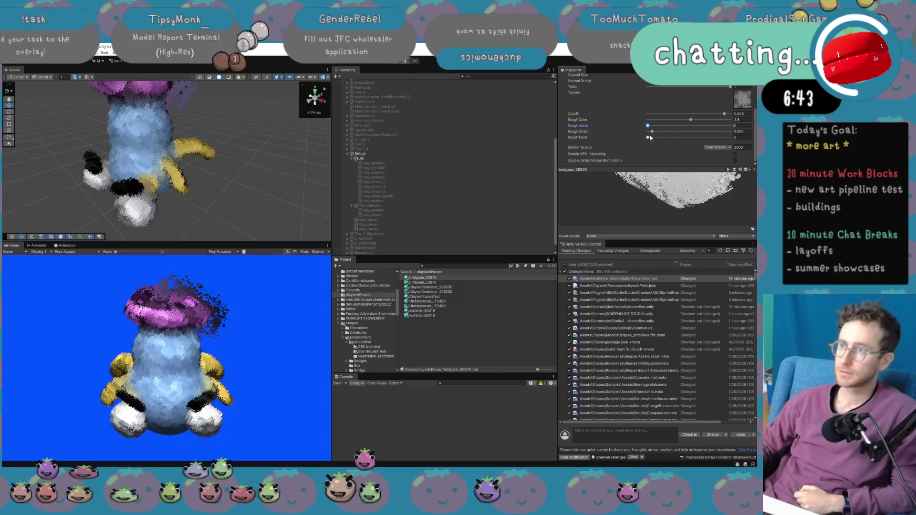
left_click_drag(653, 131, 758, 137)
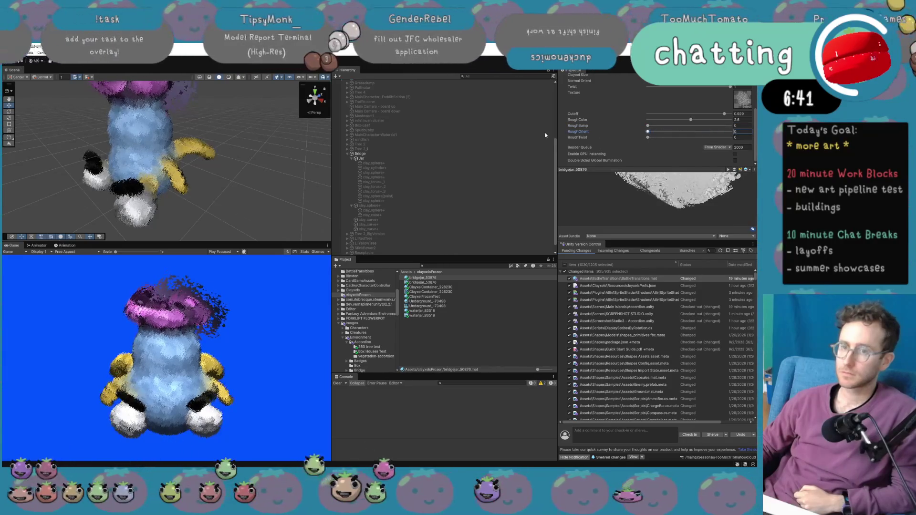
scroll(659, 129, "up", 3)
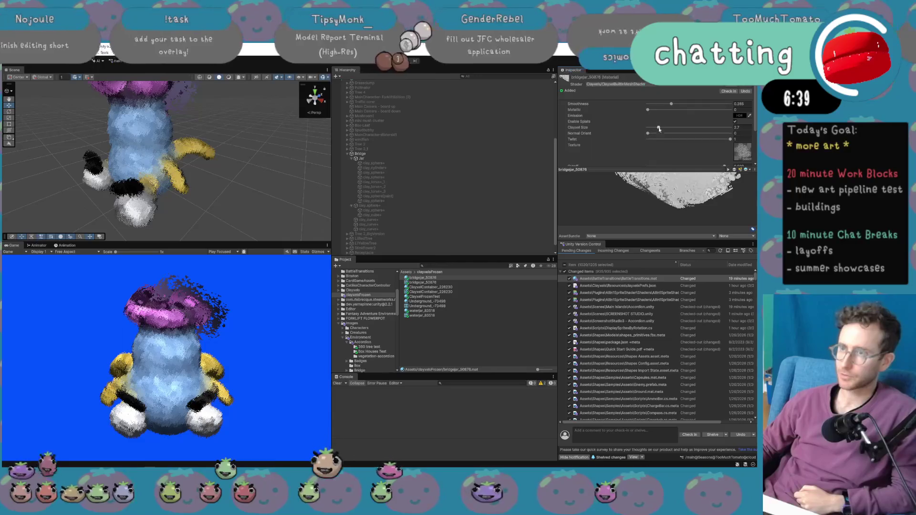
left_click_drag(658, 129, 655, 131)
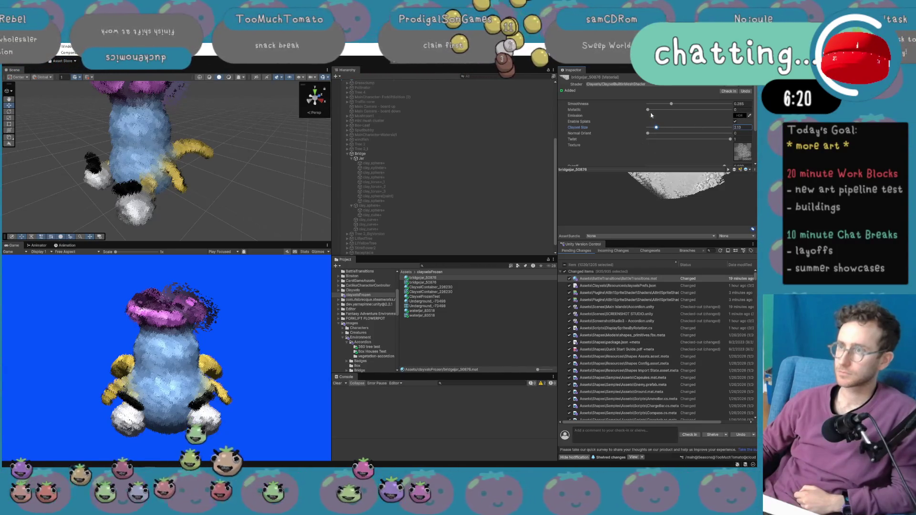
mouse_move(672, 103)
left_mouse_down()
mouse_move(728, 107)
mouse_move(649, 113)
left_mouse_up()
Try RoughTwist at 1, reset it to 0, and push RoughOrient back to its maximum 1.
scroll(637, 136, "down", 2)
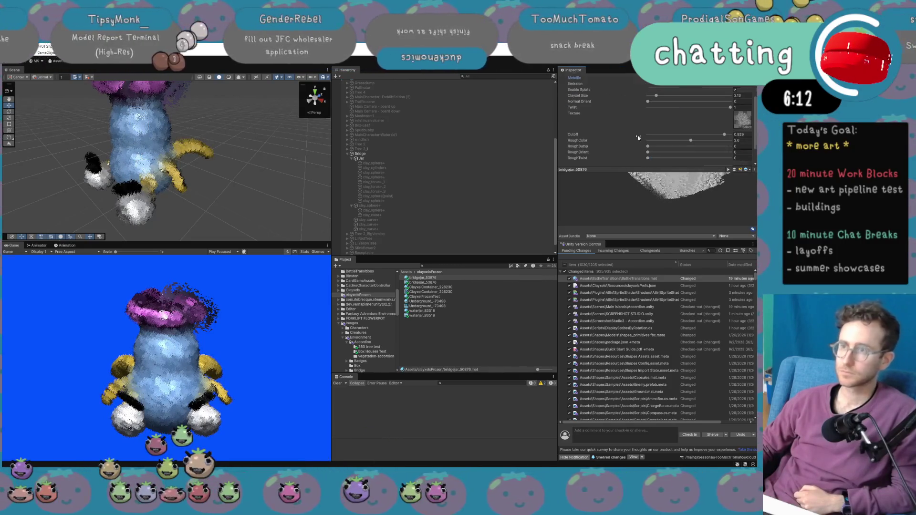
scroll(639, 141, "down", 1)
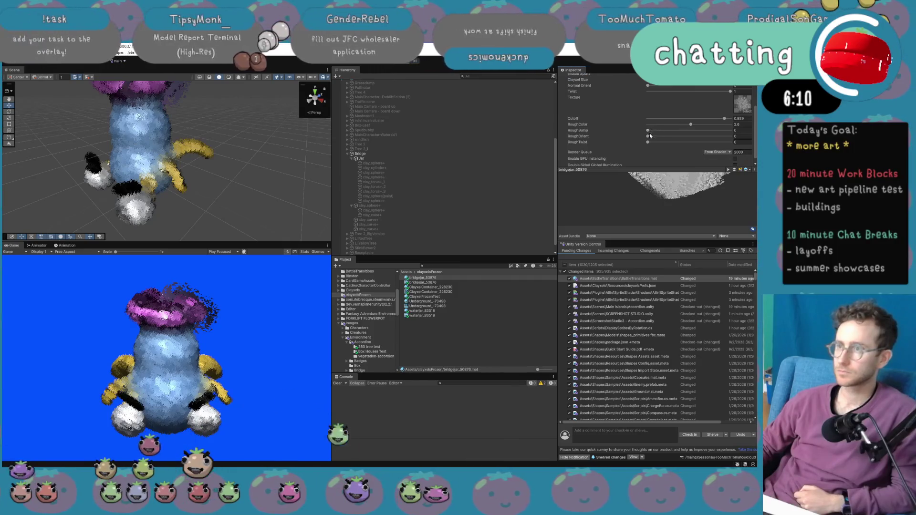
scroll(647, 143, "down", 1)
left_click_drag(648, 137, 747, 139)
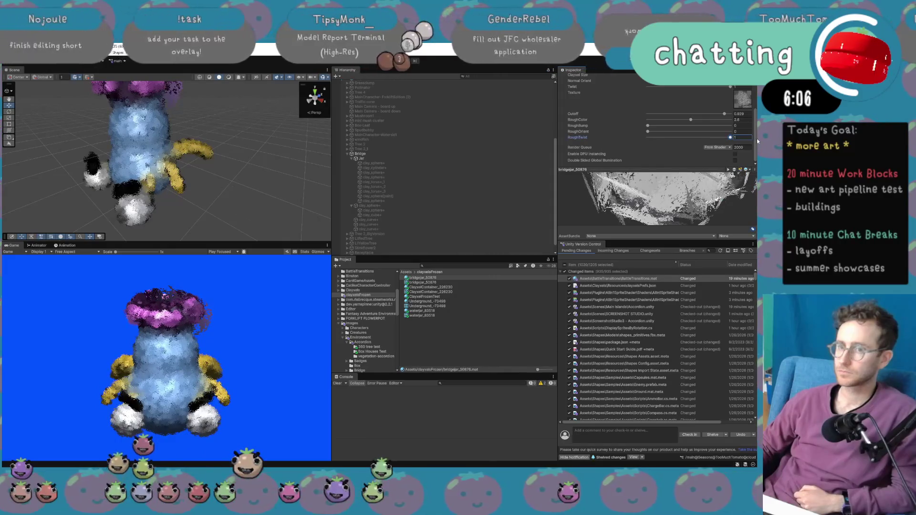
mouse_move(758, 140)
left_mouse_down()
mouse_move(603, 139)
mouse_move(758, 151)
left_mouse_up()
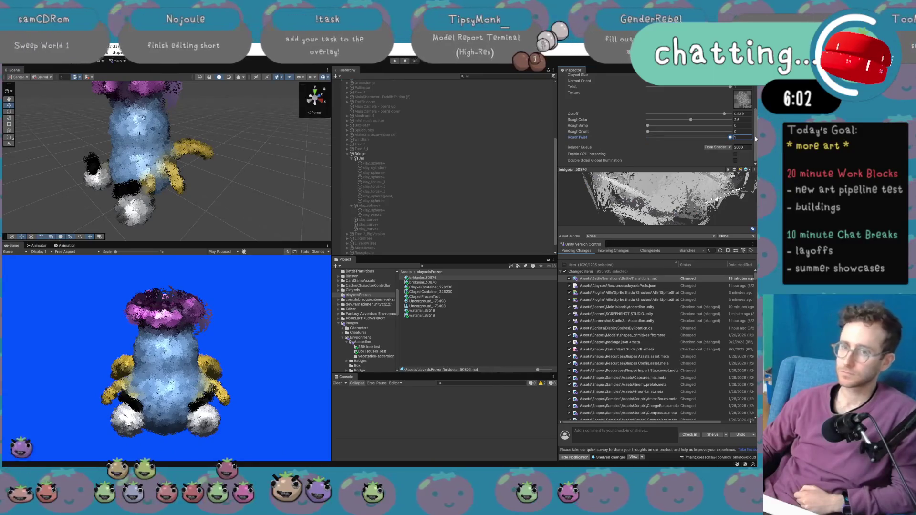
mouse_move(648, 132)
left_mouse_down()
mouse_move(758, 136)
mouse_move(682, 136)
left_mouse_up()
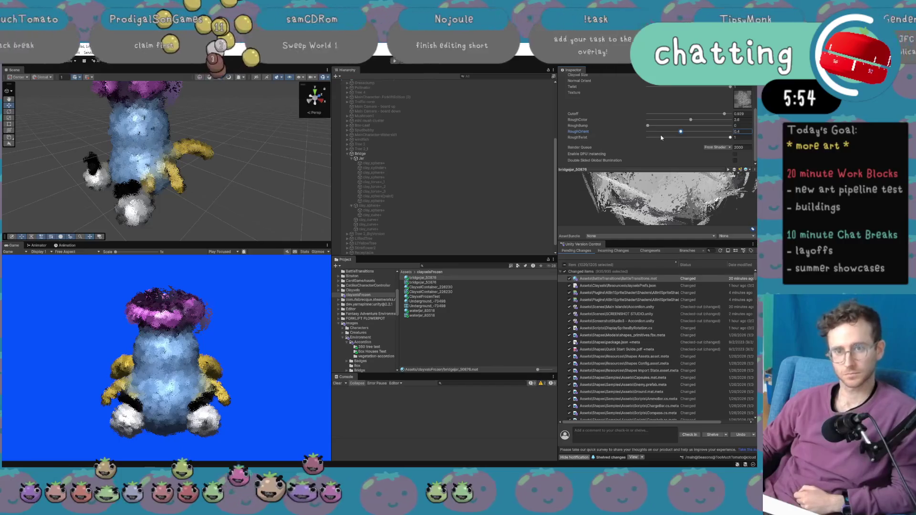
left_click(370, 154)
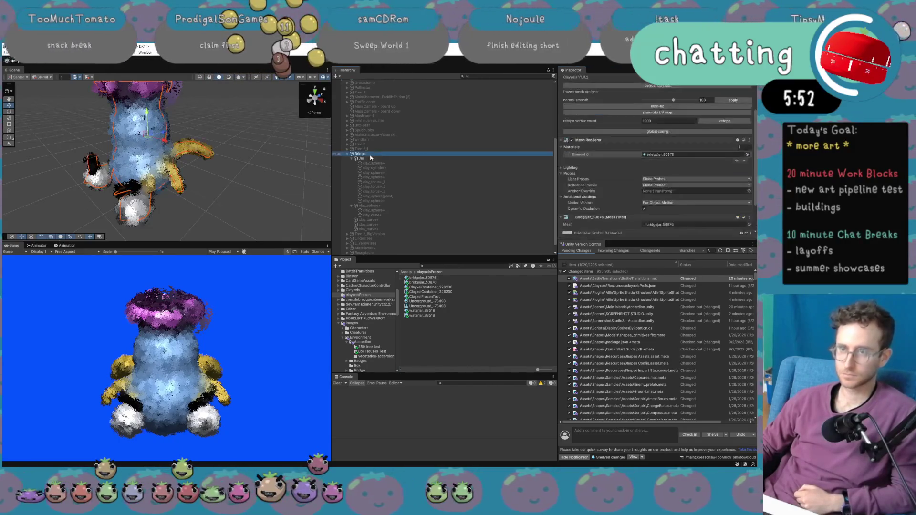
Defrost Bridge, nudge clay_sphere+ slightly along X, and freeze the clay back into a mesh.
scroll(646, 161, "up", 3)
left_click(673, 139)
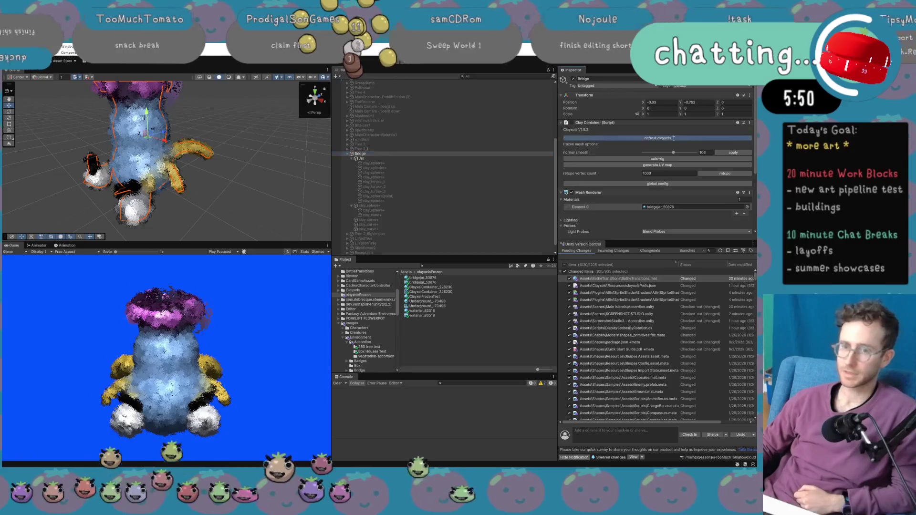
left_click(437, 223)
left_click(417, 211)
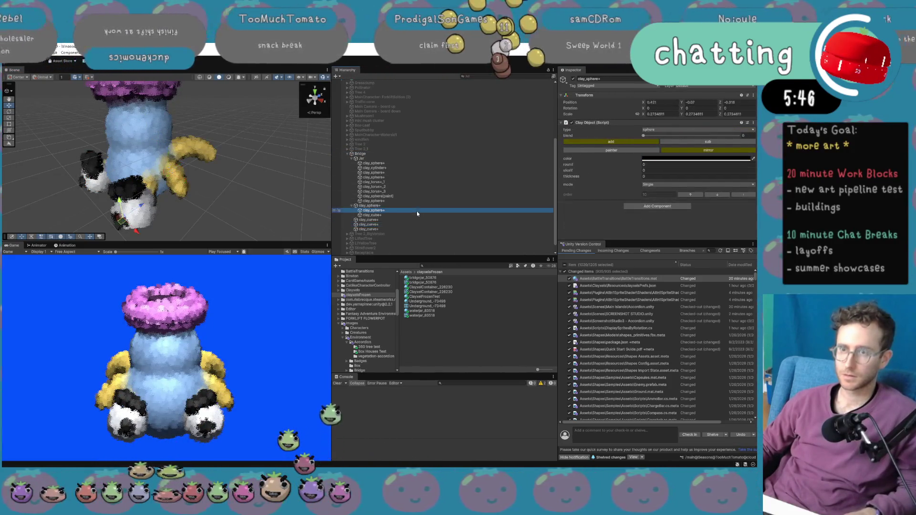
left_click_drag(123, 220, 123, 223)
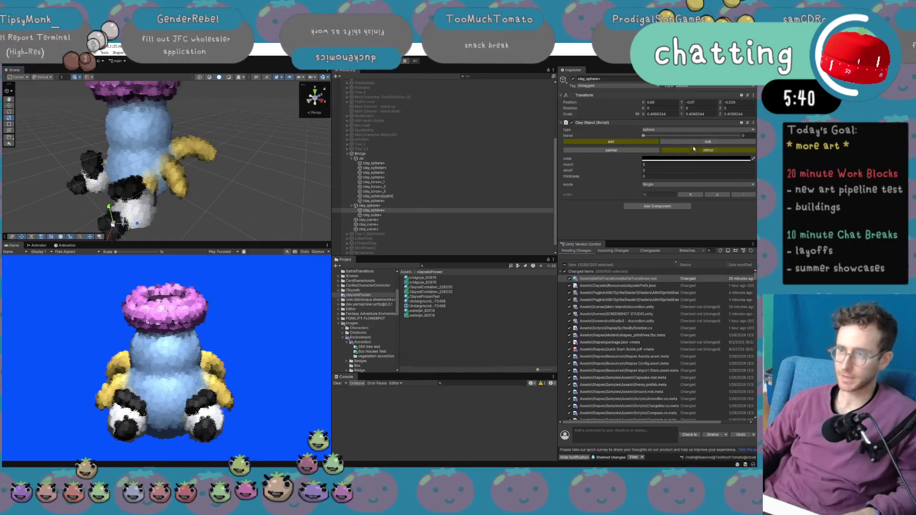
left_click(480, 154)
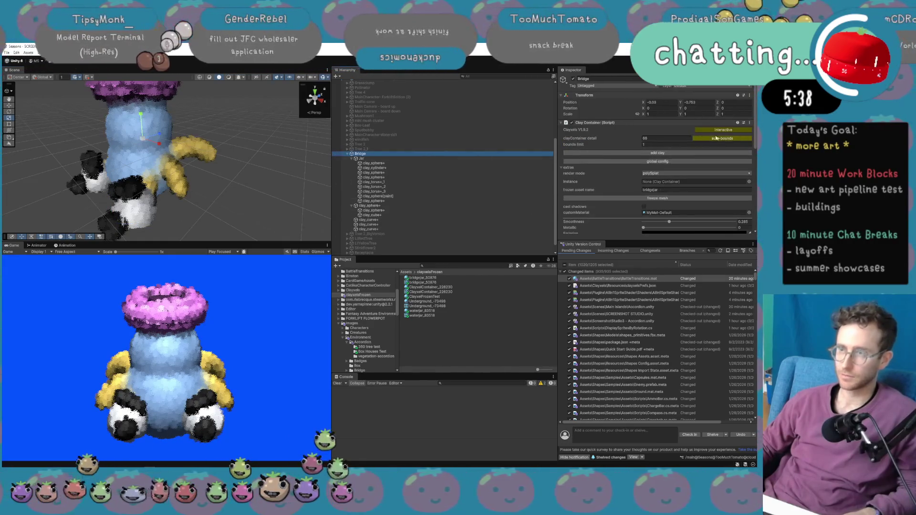
left_click(669, 198)
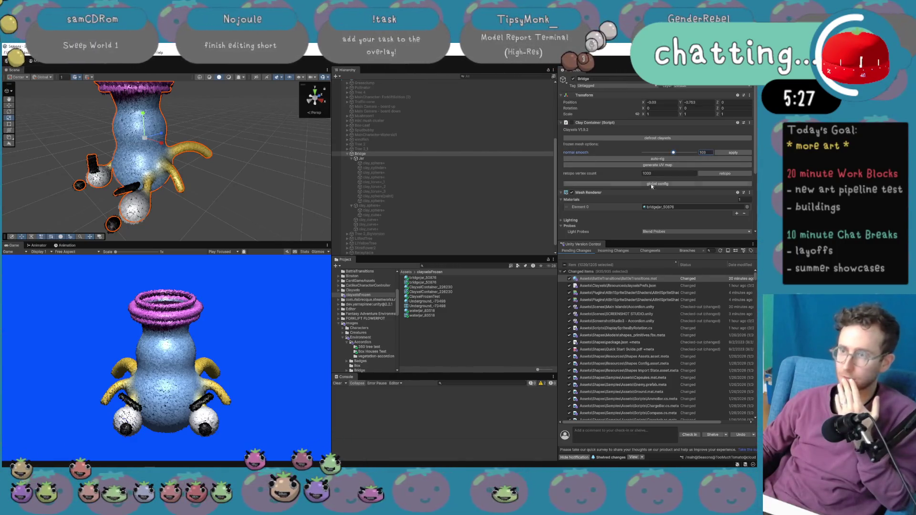
Raise bridgejar_50876's Clayxel Size to about 7.96 and retopologize Bridge's frozen mesh.
left_click(659, 207)
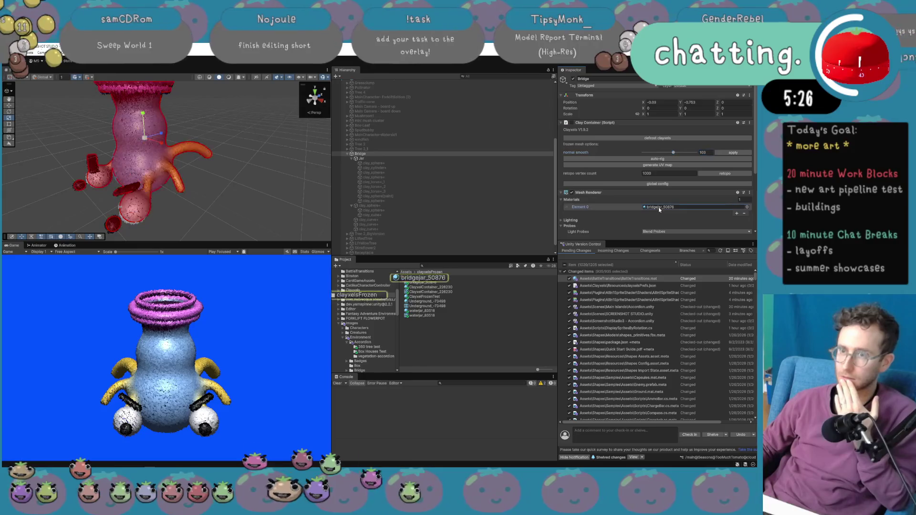
left_click(447, 279)
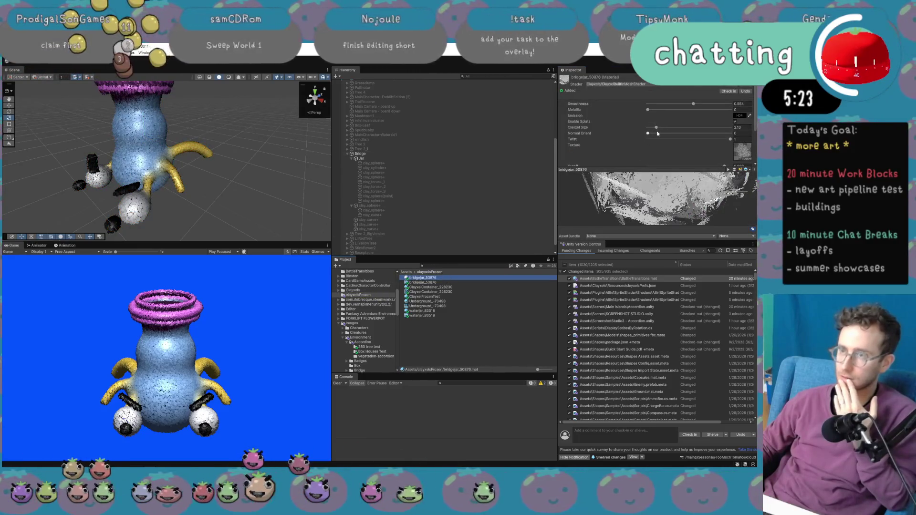
scroll(657, 134, "down", 3)
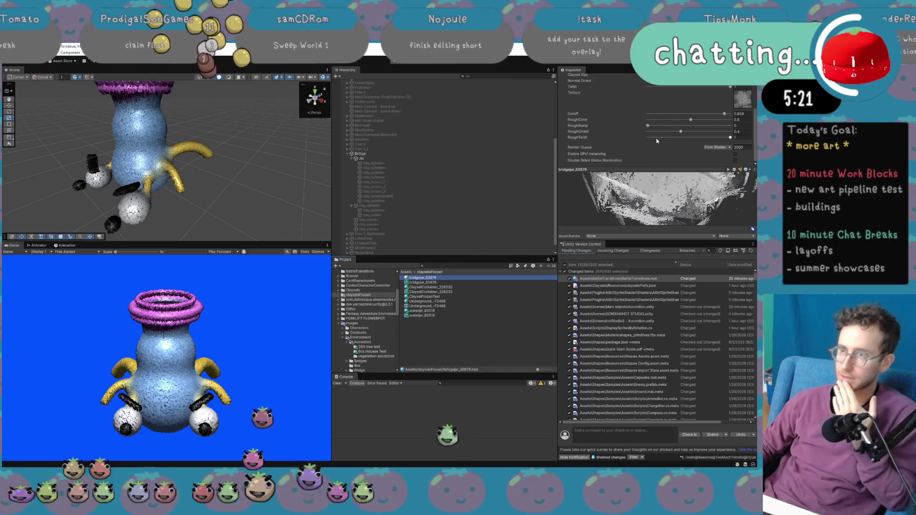
scroll(657, 139, "up", 2)
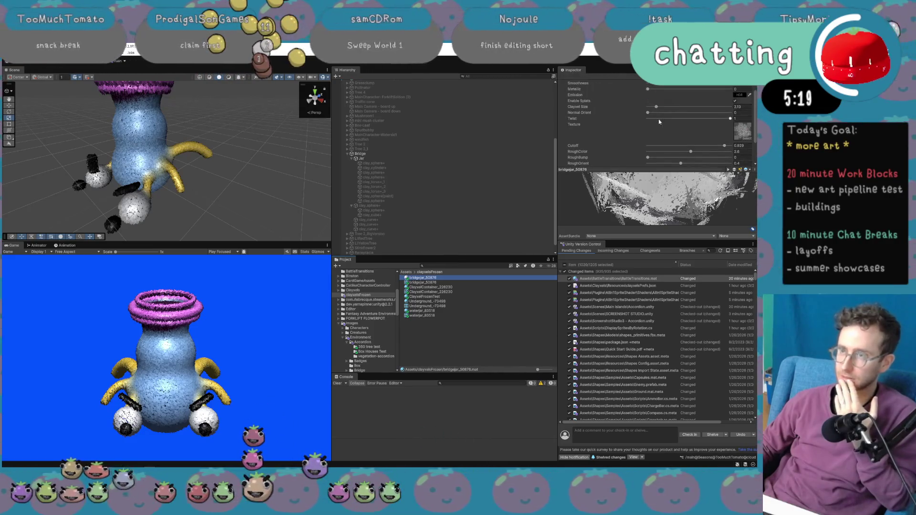
left_click_drag(654, 108, 684, 110)
scroll(655, 128, "up", 1)
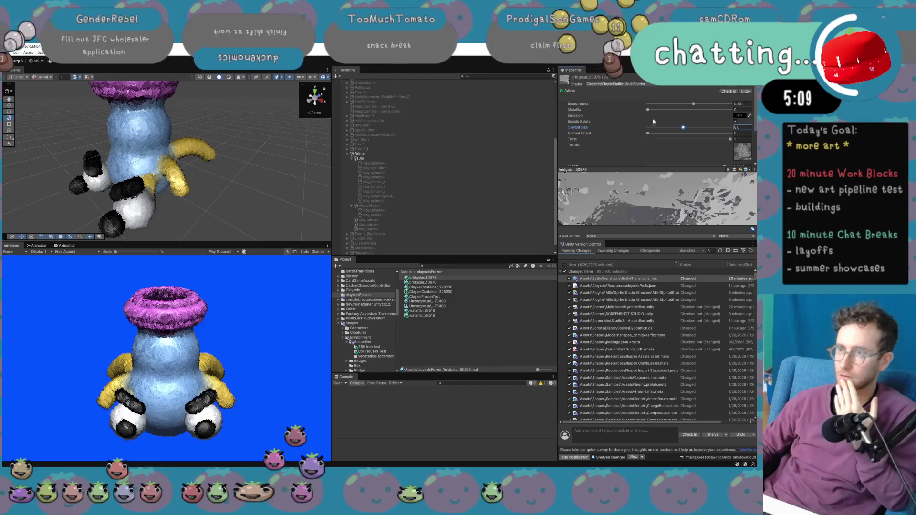
left_click(456, 154)
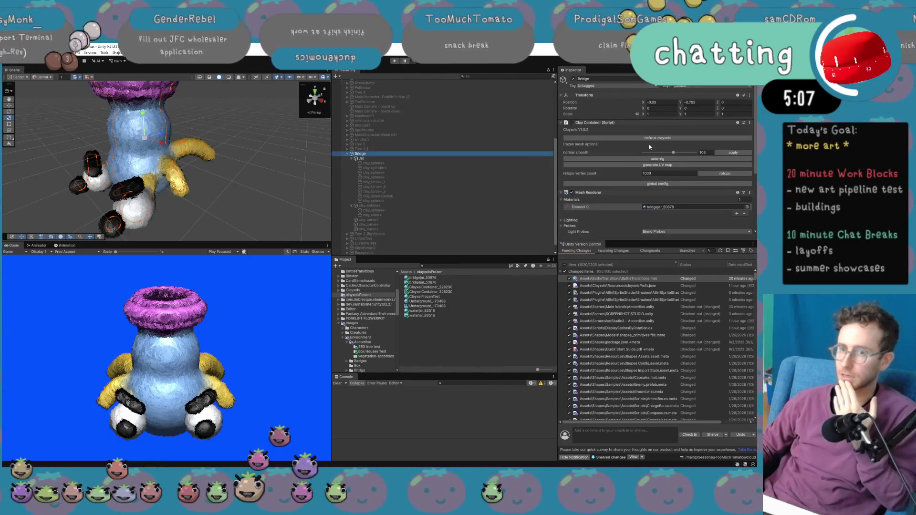
left_click(714, 176)
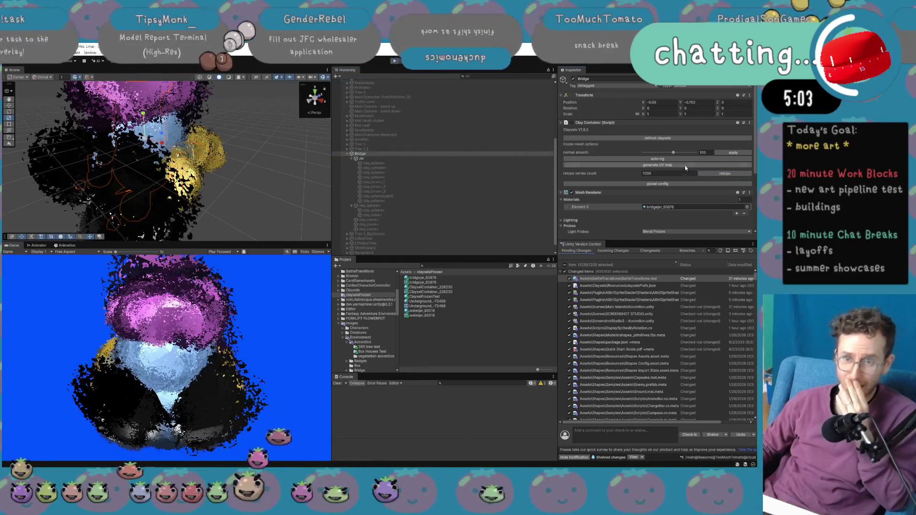
Shrink the bridgejar_50876 material's Clayxel Size to about 3.2.
left_click(486, 160)
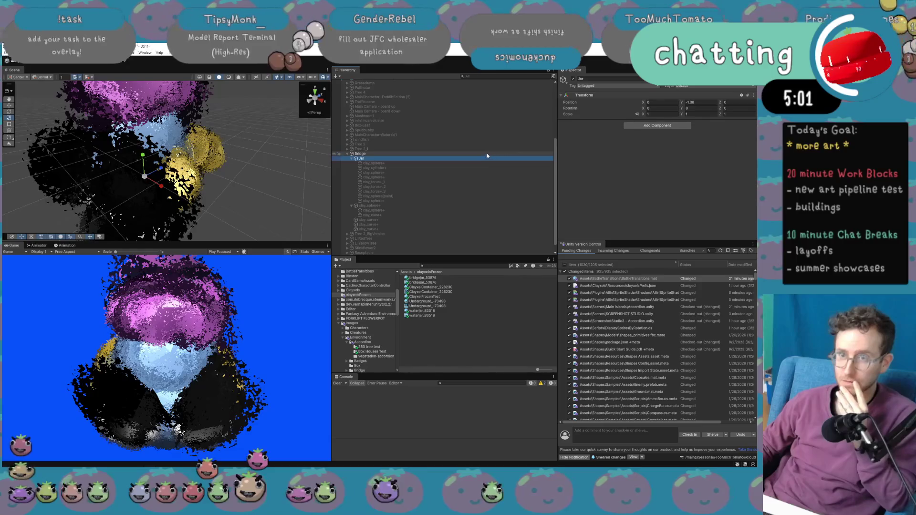
key("Up")
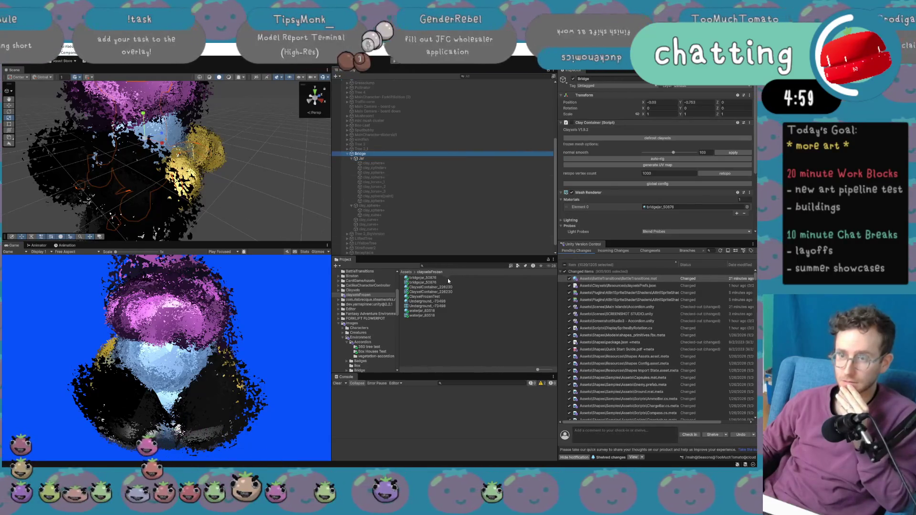
left_click(447, 278)
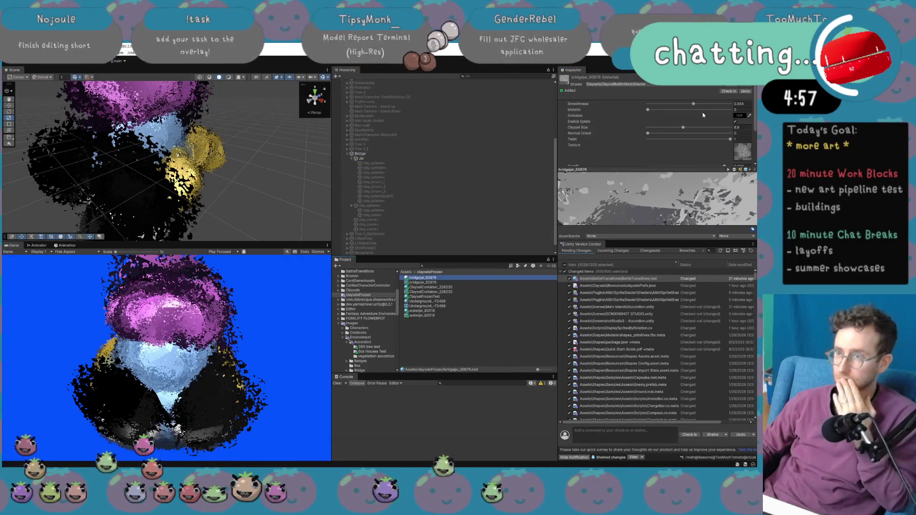
left_click_drag(683, 128, 660, 130)
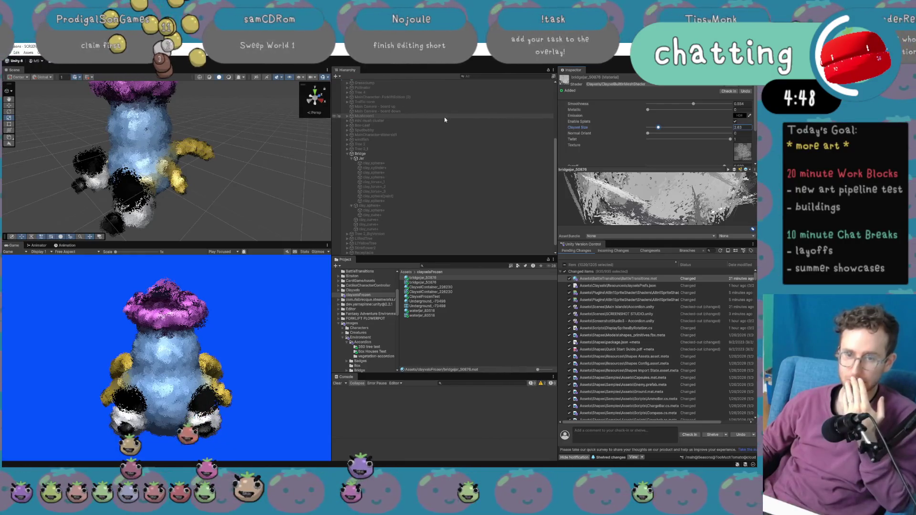
Apply Bridge's normal smoothing at about 49, then at the maximum 180.
left_click(434, 154)
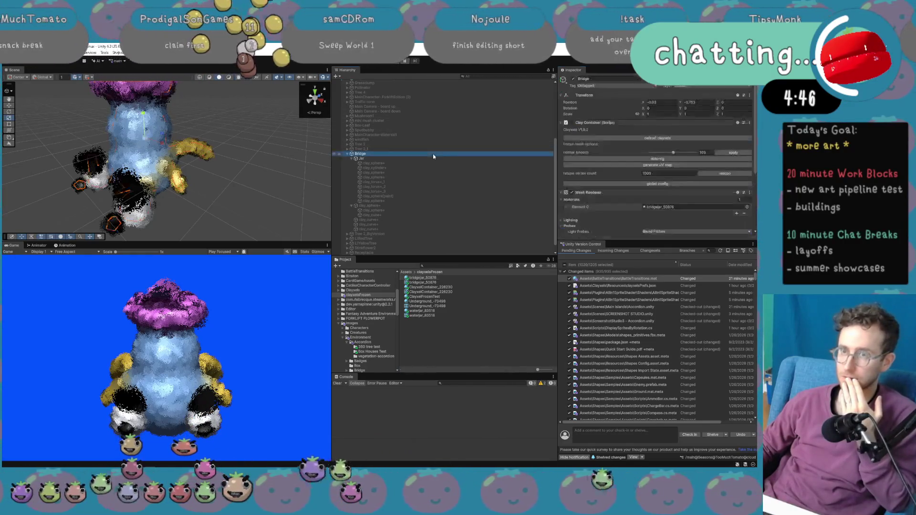
left_click_drag(675, 153, 658, 153)
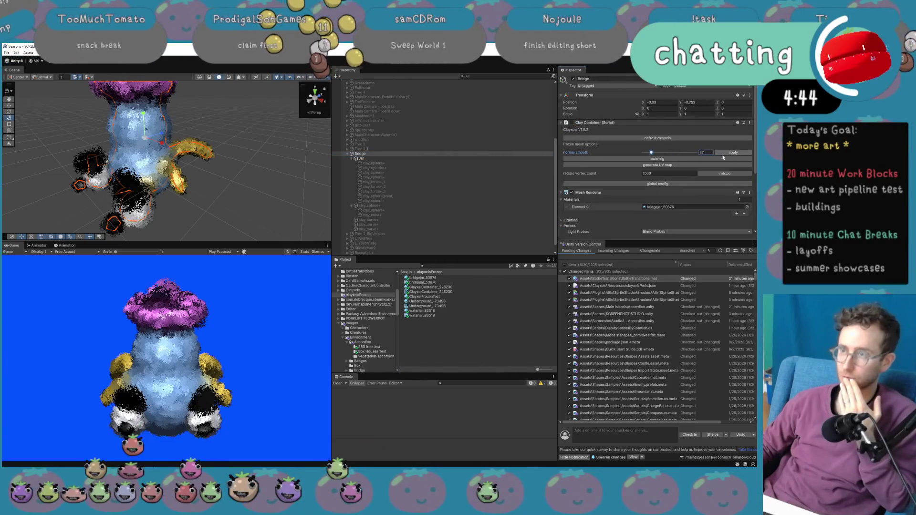
left_click(729, 152)
type("0")
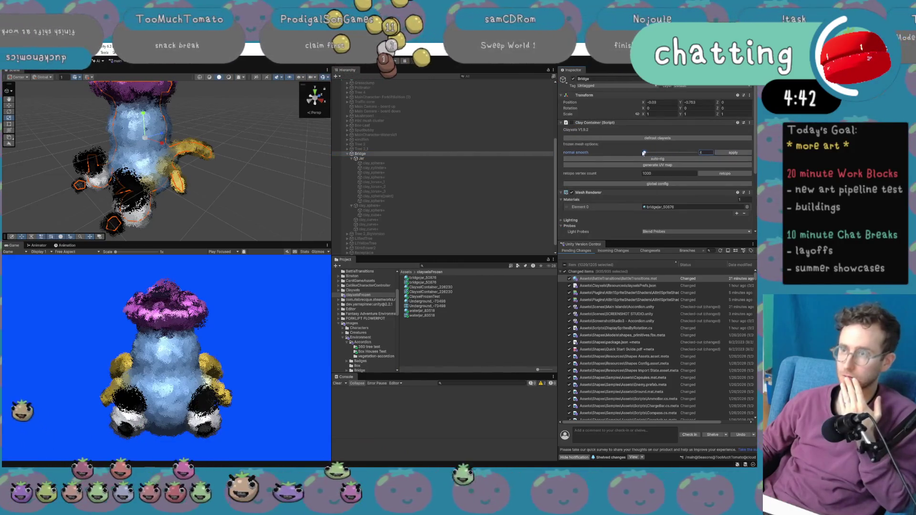
left_click_drag(644, 153, 696, 153)
left_click(722, 153)
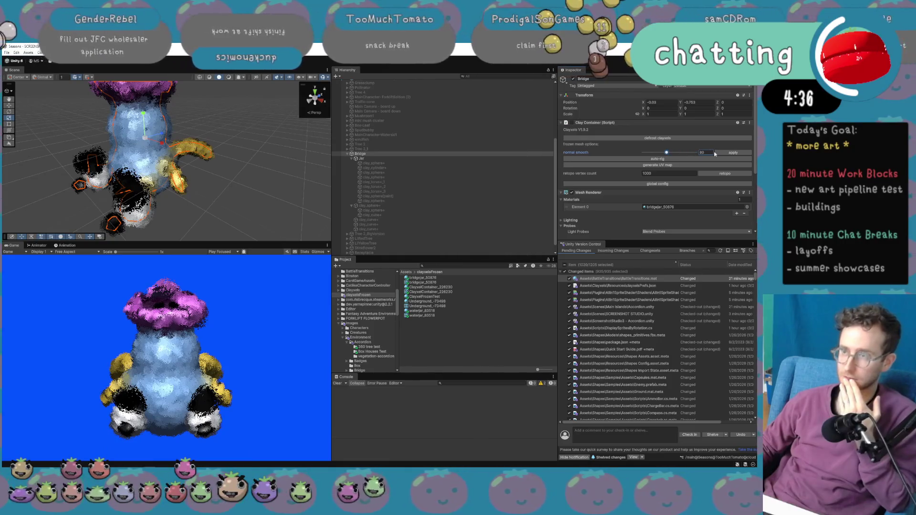
Retry normal smoothing values 80, 180 and about 17, reapplying and checking the jar.
mouse_move(696, 153)
left_mouse_down()
mouse_move(657, 158)
mouse_move(696, 153)
left_mouse_up()
left_click(733, 153)
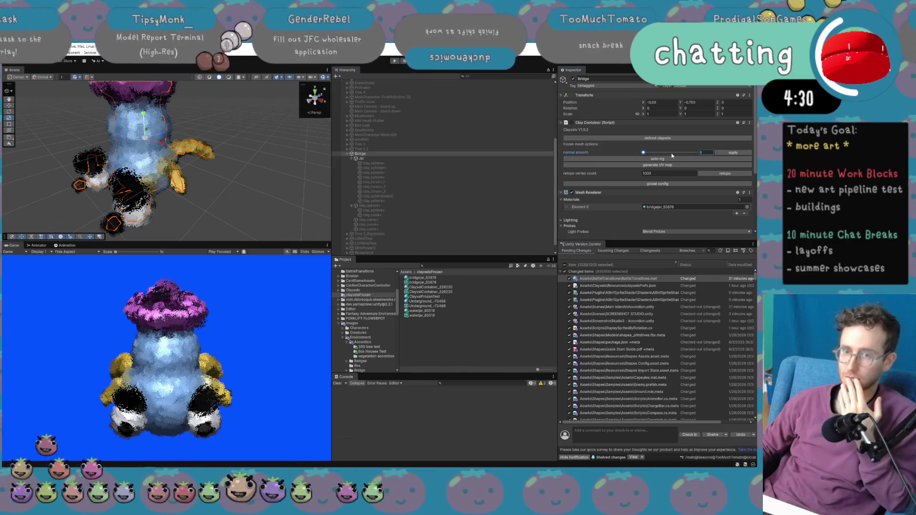
left_click(648, 153)
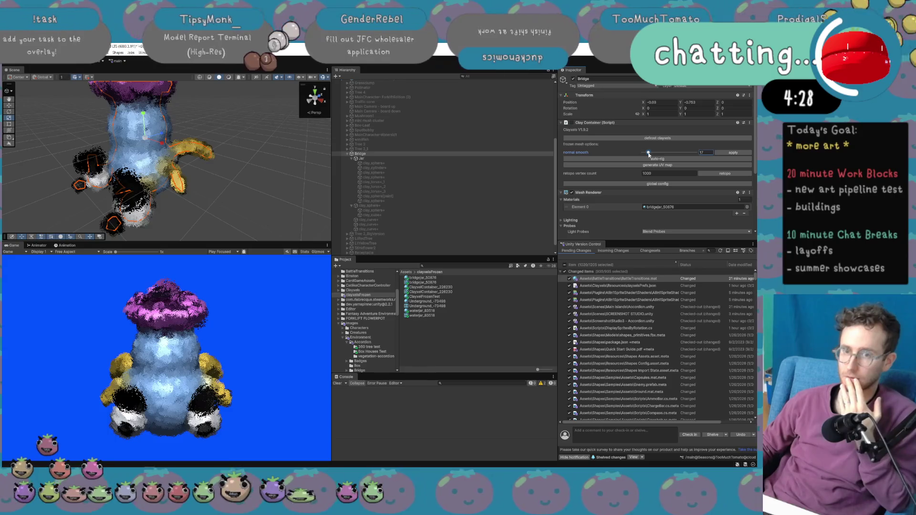
left_click(747, 156)
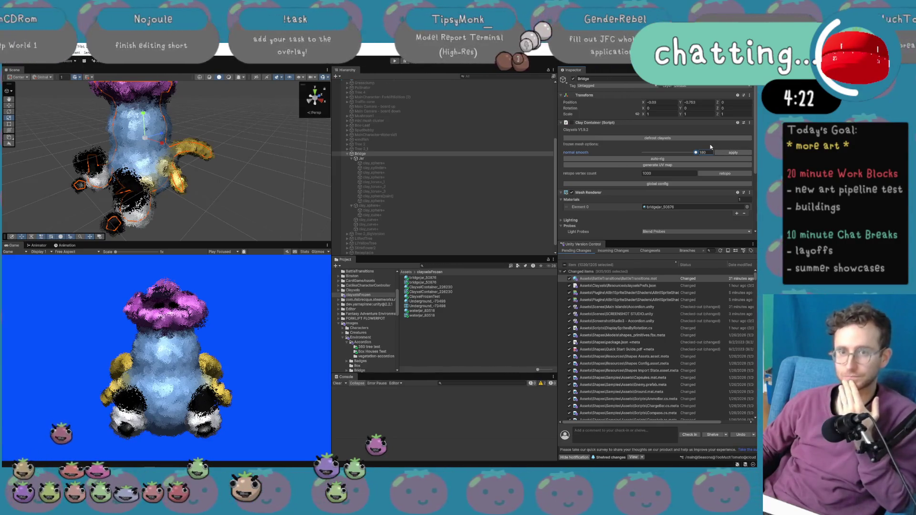
mouse_move(250, 175)
left_mouse_down()
mouse_move(45, 89)
mouse_move(181, 158)
mouse_move(227, 196)
mouse_move(225, 156)
mouse_move(311, 160)
mouse_move(286, 158)
left_mouse_up()
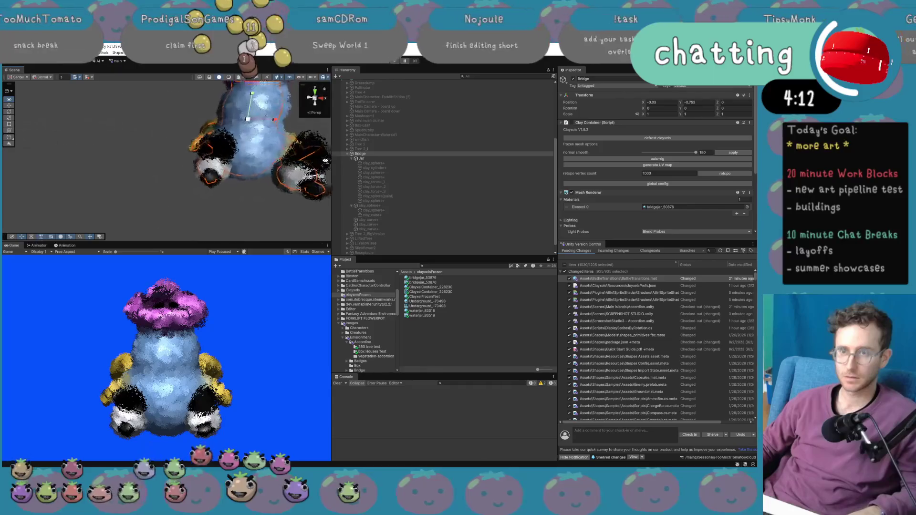
scroll(286, 157, "up", 5)
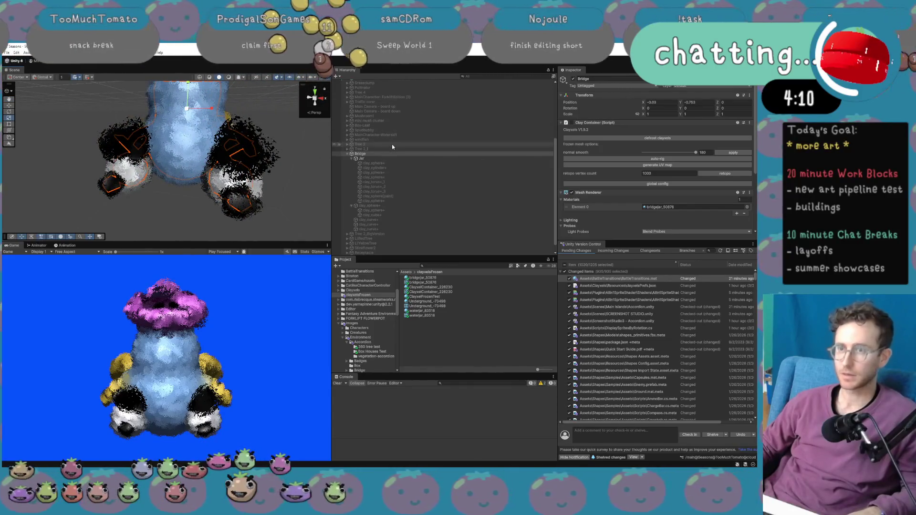
Defrost Bridge's clay and select the clay_sphere+ near the creature's feet.
left_click(692, 139)
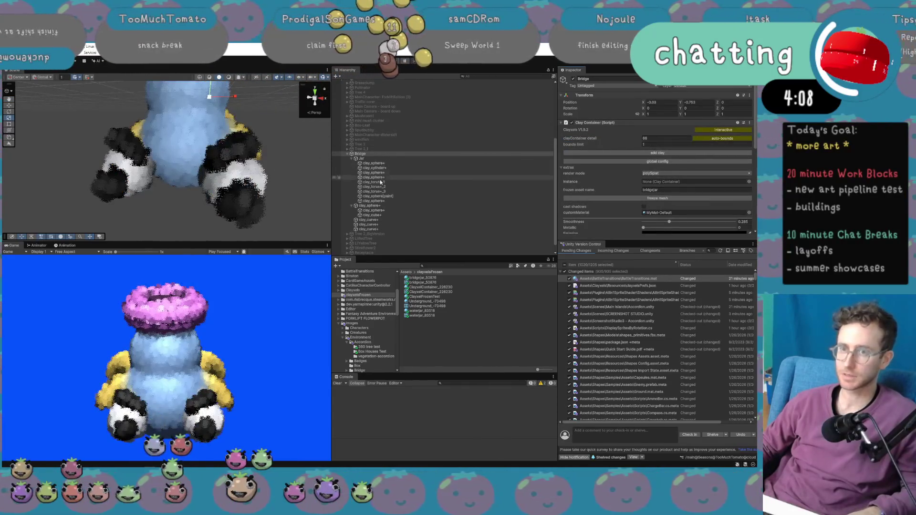
left_click(405, 224)
left_click(402, 215)
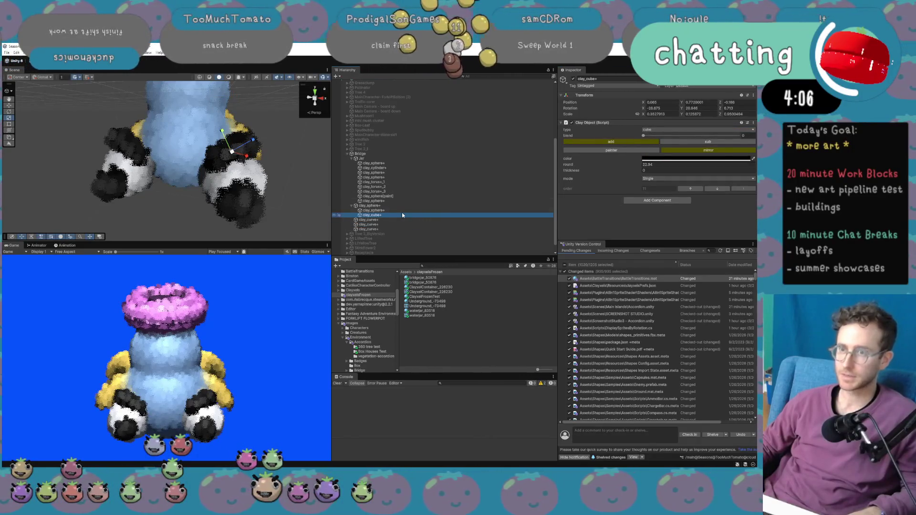
left_click(402, 210)
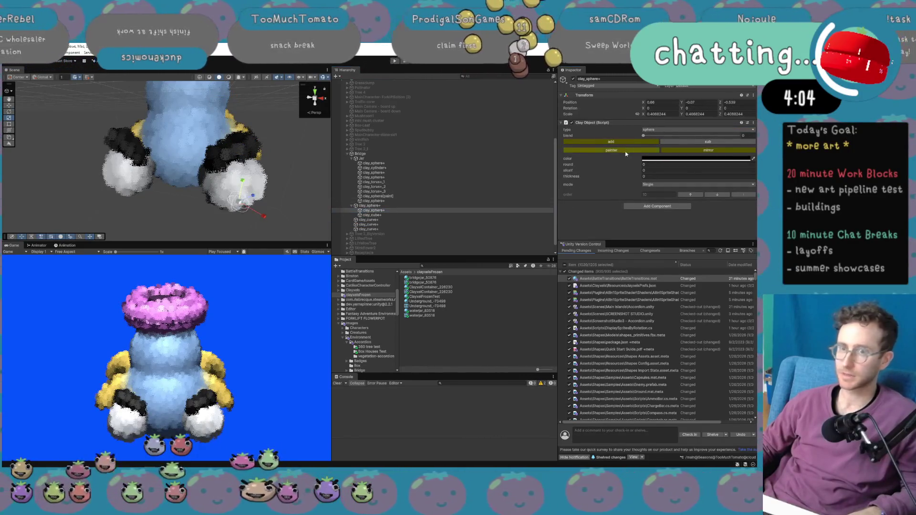
Scale the sphere up to about 0.53, raise it slightly, and freeze Bridge into a mesh.
mouse_move(171, 196)
left_mouse_down()
mouse_move(189, 210)
mouse_move(189, 190)
mouse_move(205, 178)
left_mouse_up()
key("e")
key("r")
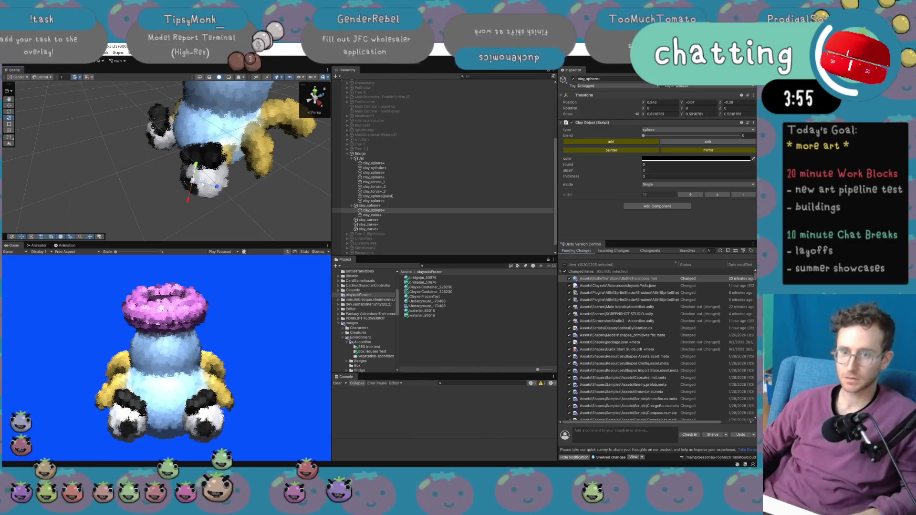
left_click_drag(196, 171, 195, 168)
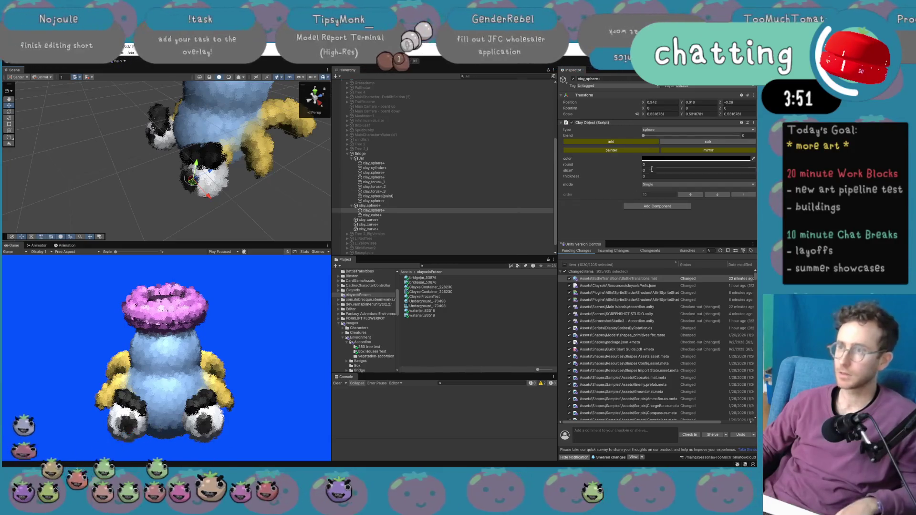
left_click(413, 154)
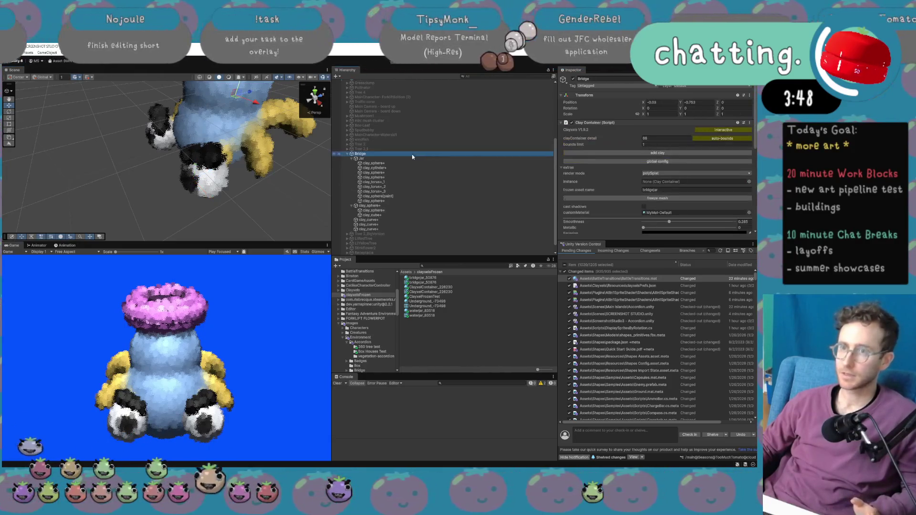
left_click(669, 199)
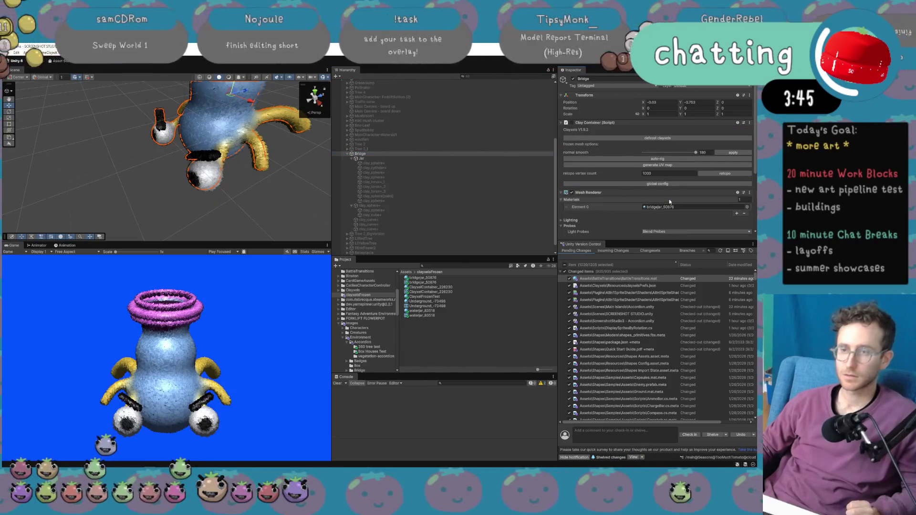
Retopologize Bridge's frozen clay with the retopo vertex count set to 2000.
left_click(733, 175)
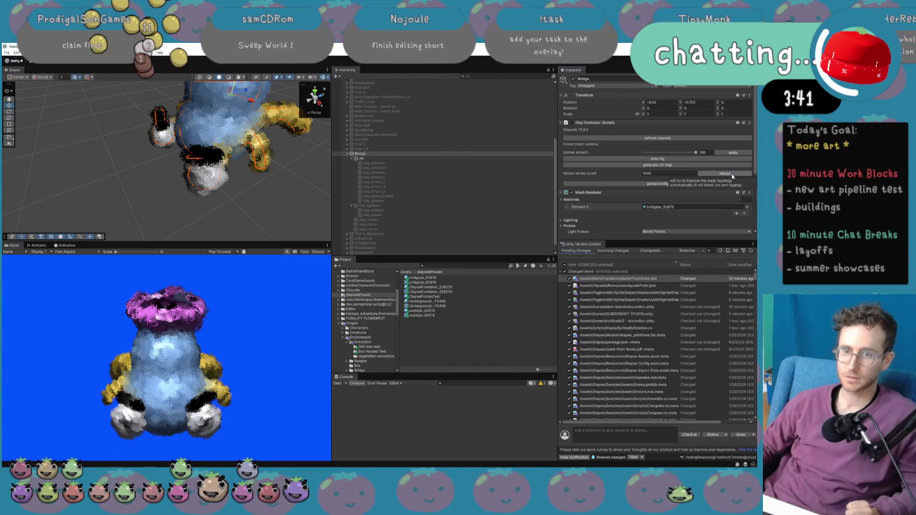
left_click(683, 174)
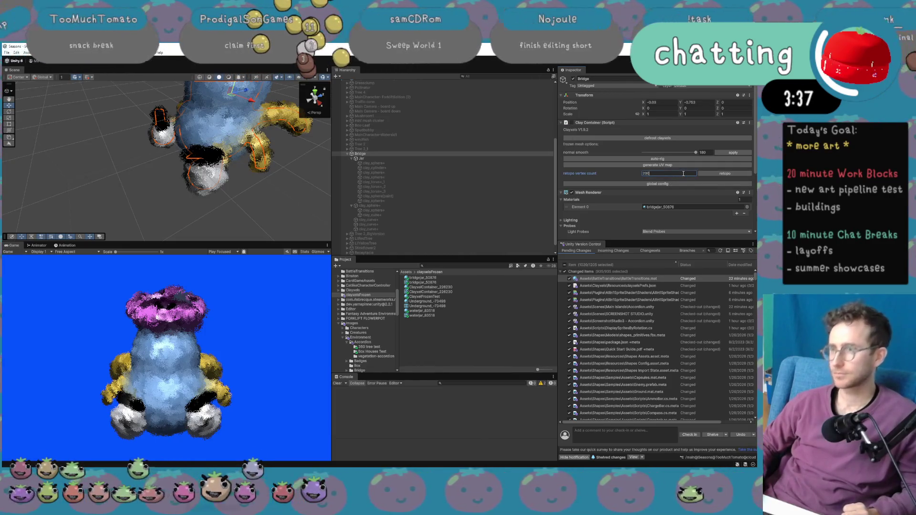
left_click(721, 174)
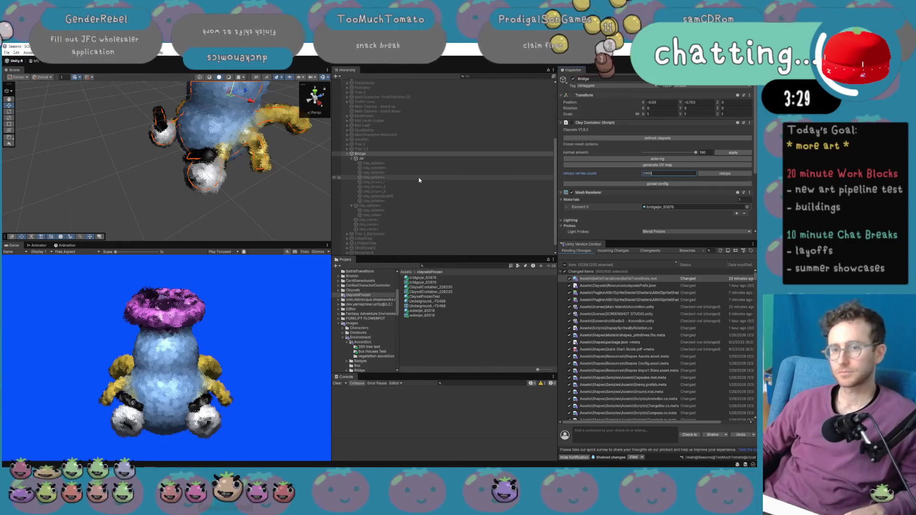
left_click(628, 159)
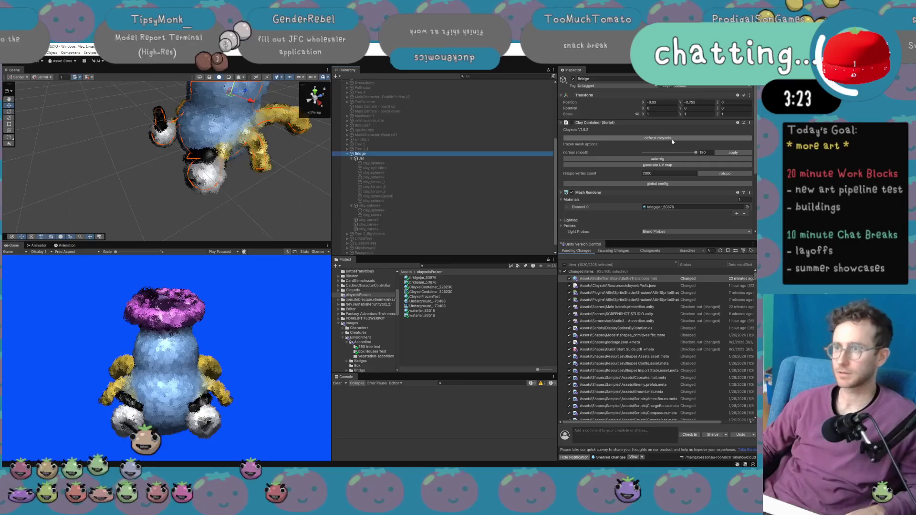
Defrost Bridge's clay and select the clay_sphere+ piece.
left_click(602, 152)
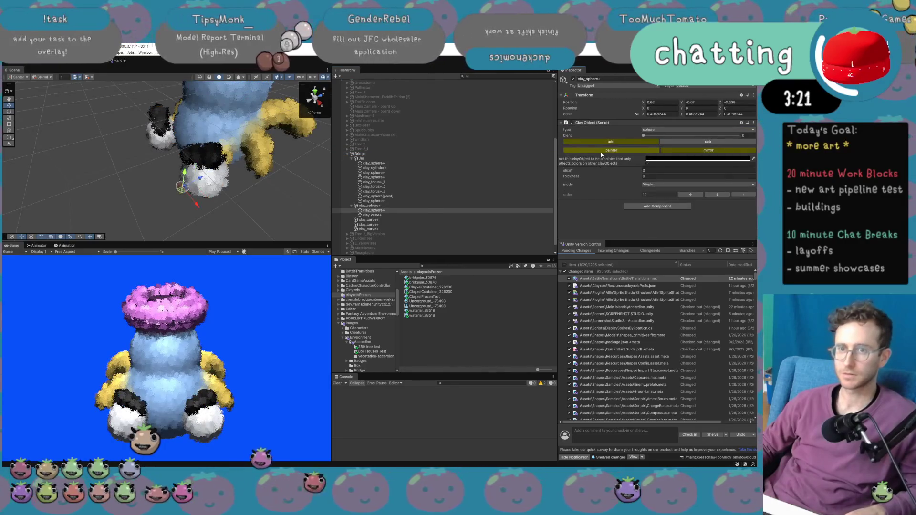
left_click(600, 152)
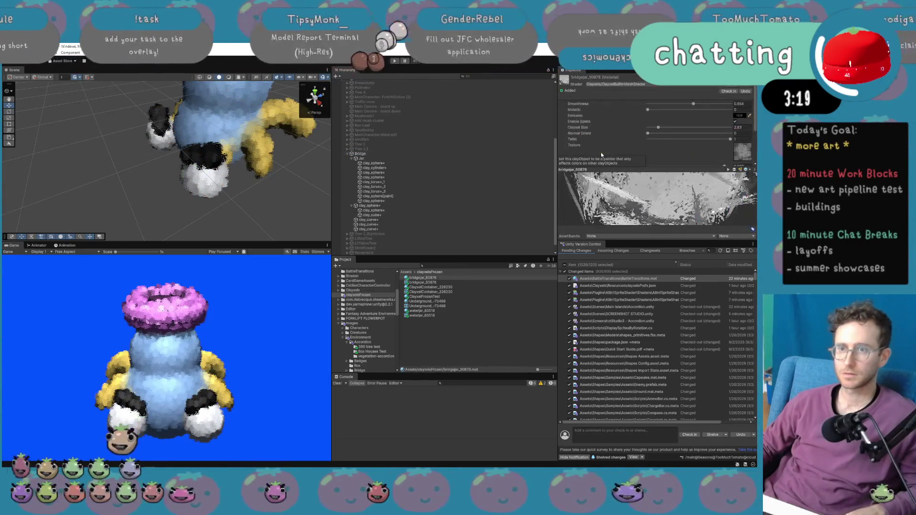
left_click(400, 216)
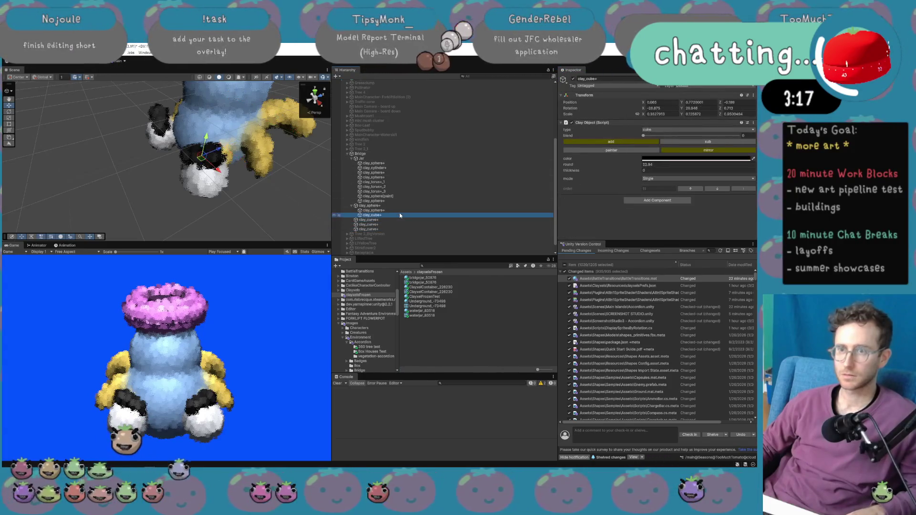
left_click(417, 210)
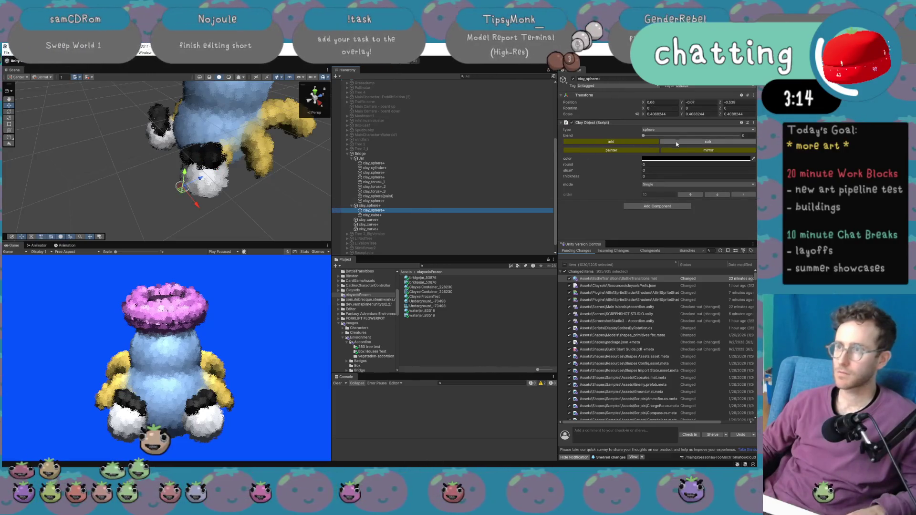
Turn off Painter so the sphere goes dark, shift it along X, and reselect Bridge.
left_click(623, 150)
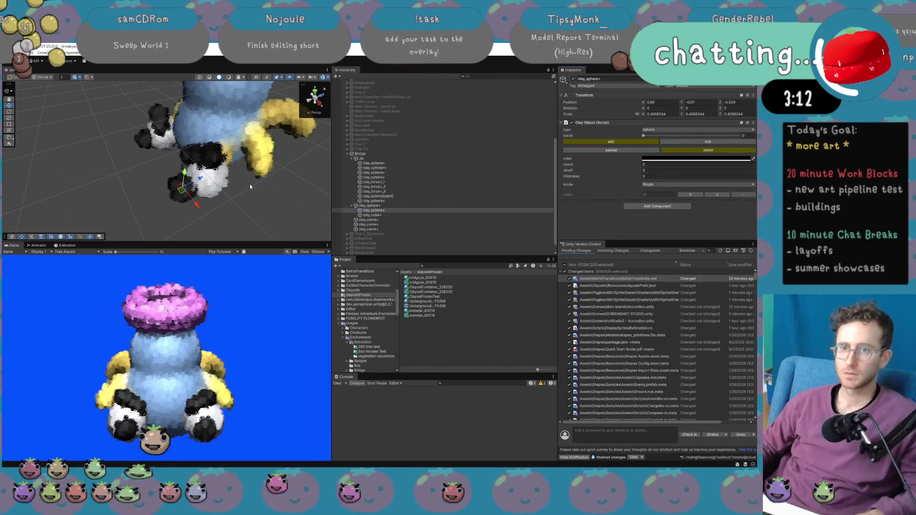
mouse_move(196, 204)
left_mouse_down()
mouse_move(188, 186)
mouse_move(207, 171)
left_mouse_up()
left_click(209, 170)
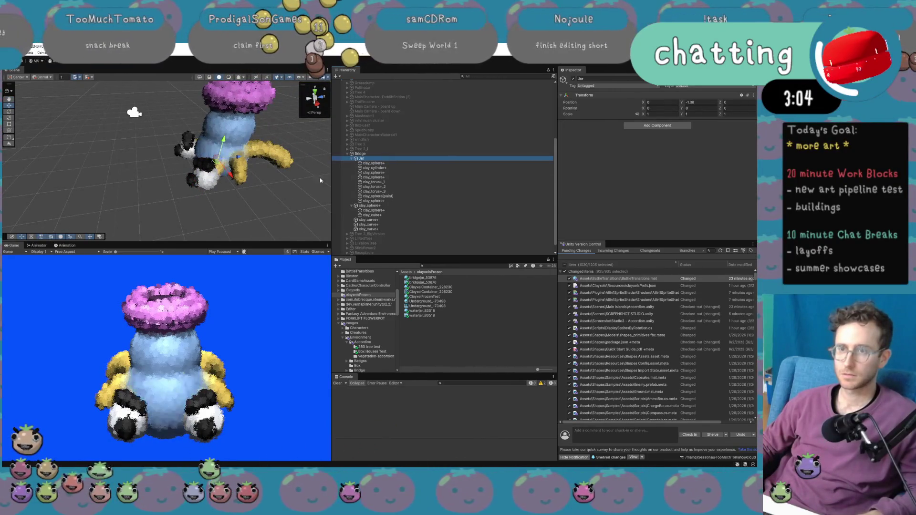
left_click(387, 211)
left_click(391, 215)
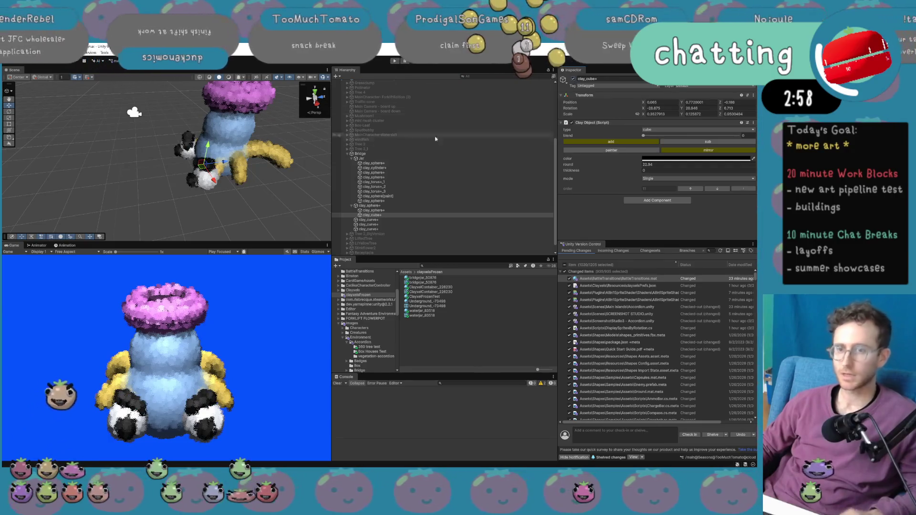
scroll(397, 127, "up", 2)
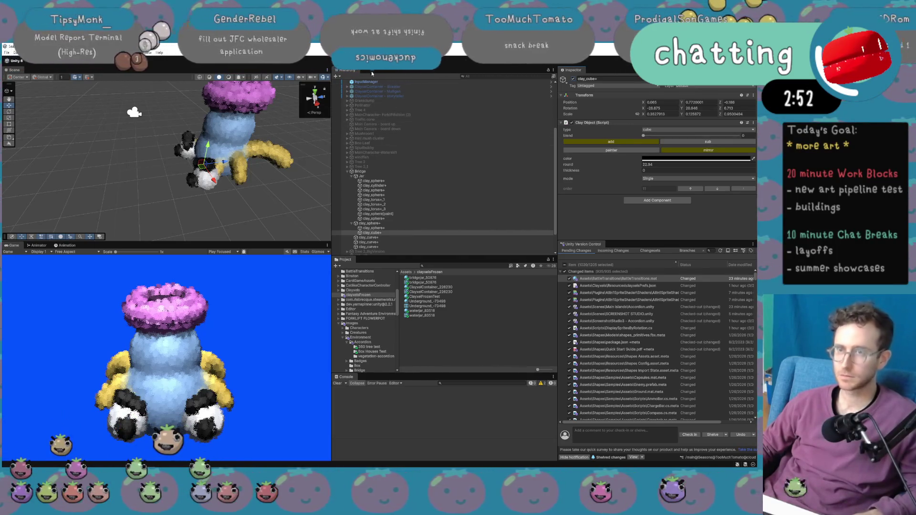
left_click(418, 172)
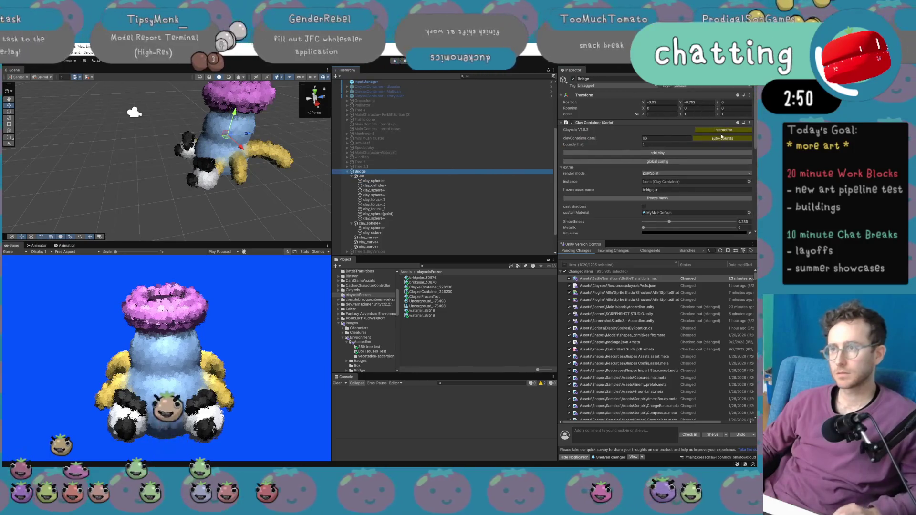
Freeze Bridge's clay into a mesh and retopologize it with a new vertex count.
left_click(658, 199)
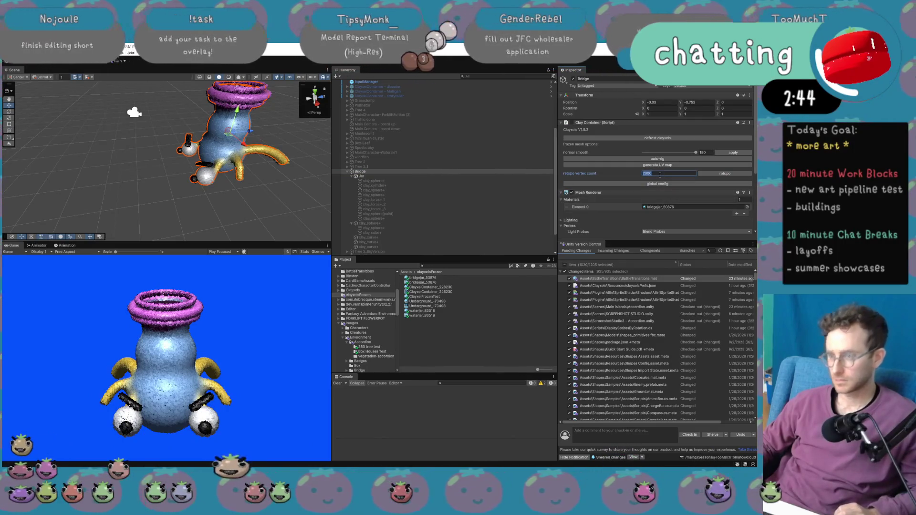
left_click(723, 174)
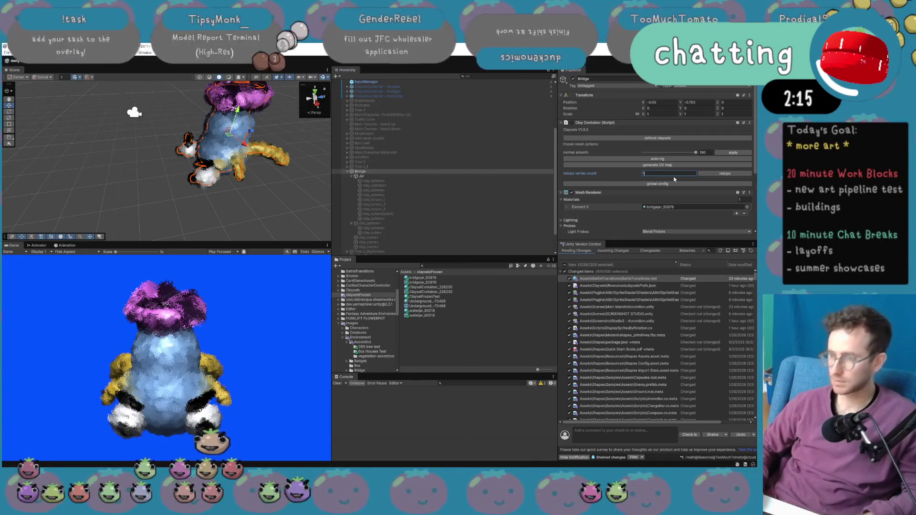
left_click(713, 176)
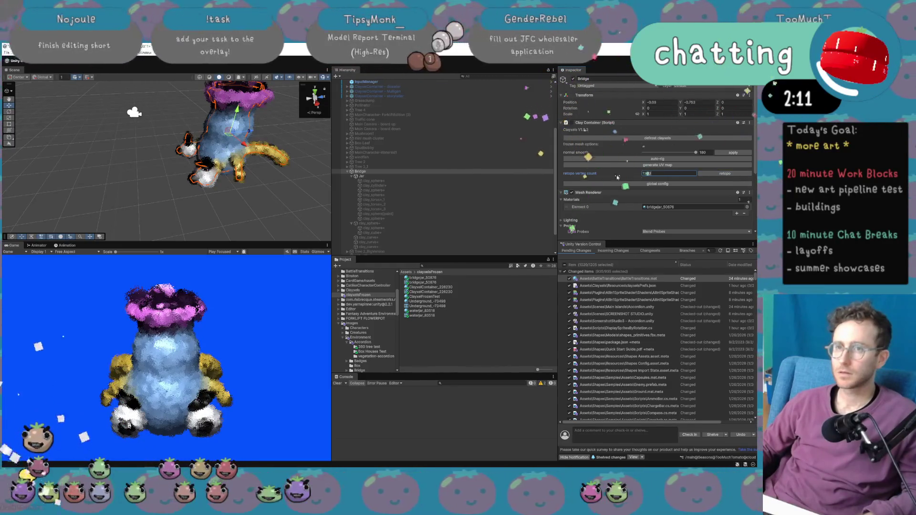
Search the Project window for 'jar' to list the frozen jar's mesh and material assets.
mouse_move(267, 158)
left_mouse_down()
mouse_move(504, 128)
mouse_move(205, 146)
mouse_move(281, 145)
left_mouse_up()
scroll(285, 148, "up", 3)
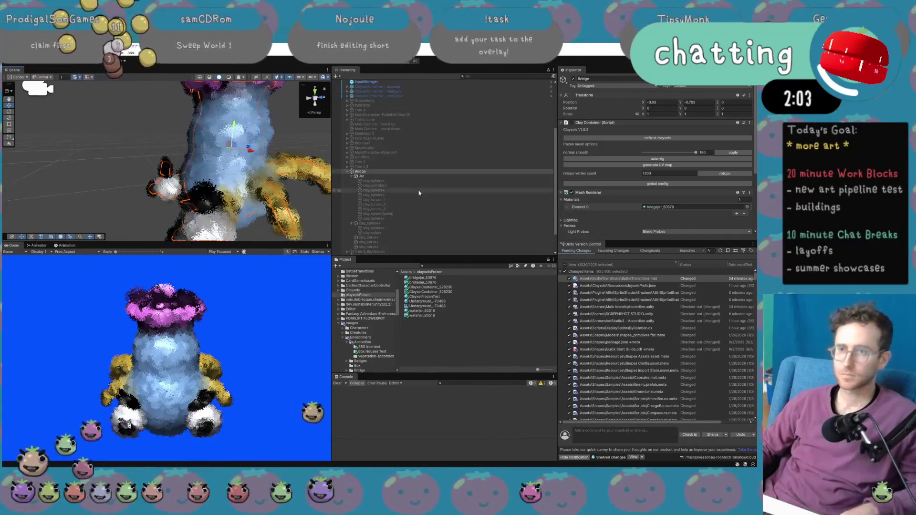
left_click(414, 172)
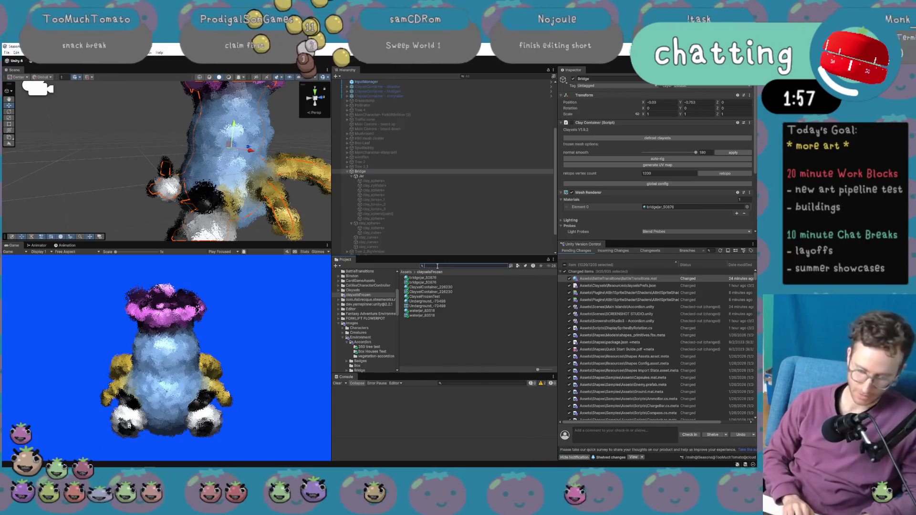
type("r")
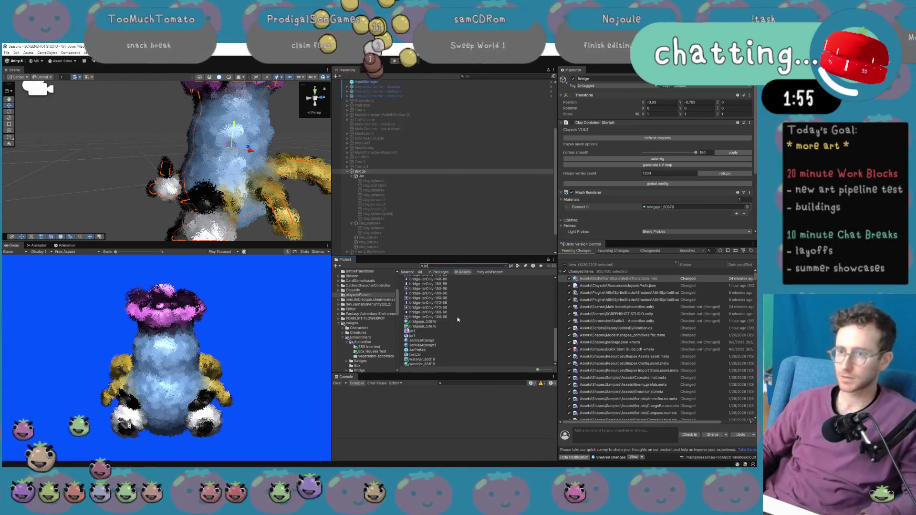
Open JarPrefab from the Project results in Prefab Mode and orbit around the jar.
double_click(438, 352)
mouse_move(287, 182)
left_mouse_down()
mouse_move(249, 177)
mouse_move(342, 198)
mouse_move(351, 187)
mouse_move(338, 184)
left_mouse_up()
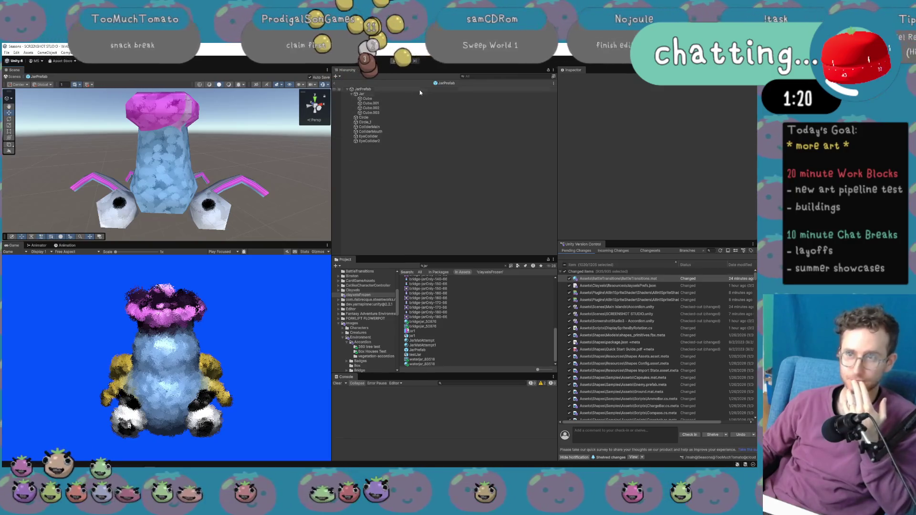
left_click(405, 94)
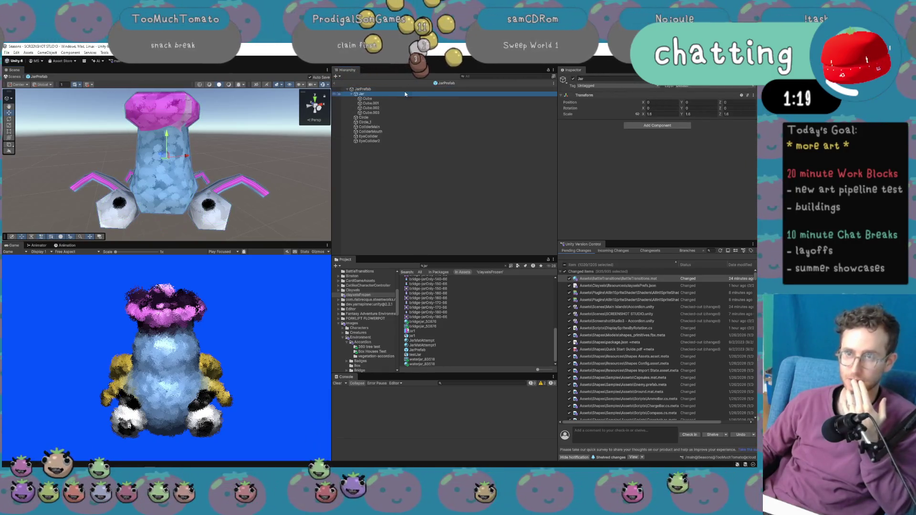
key("Left")
key("Left")
right_click(368, 93)
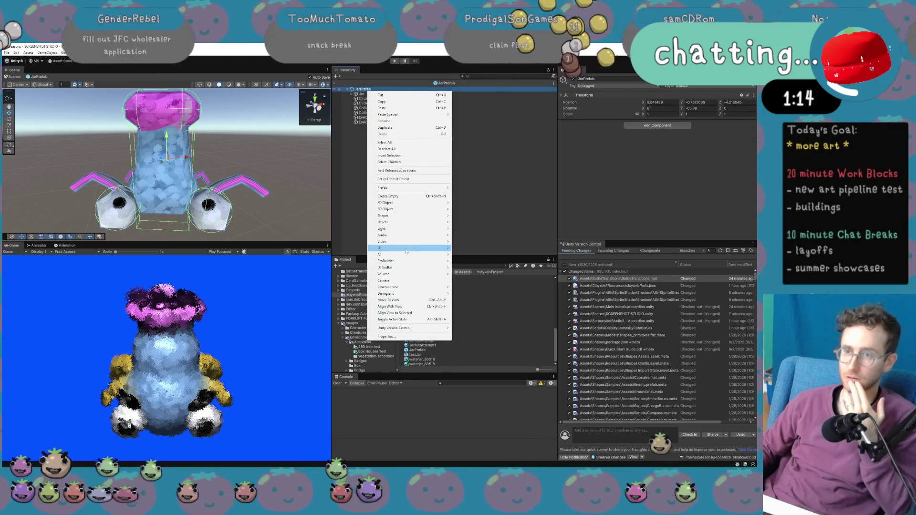
left_click(387, 149)
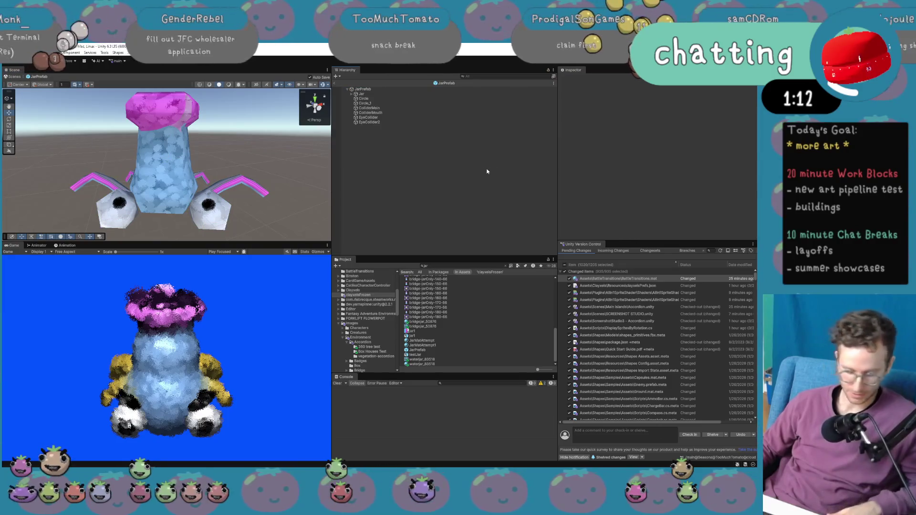
key("ctrl+v")
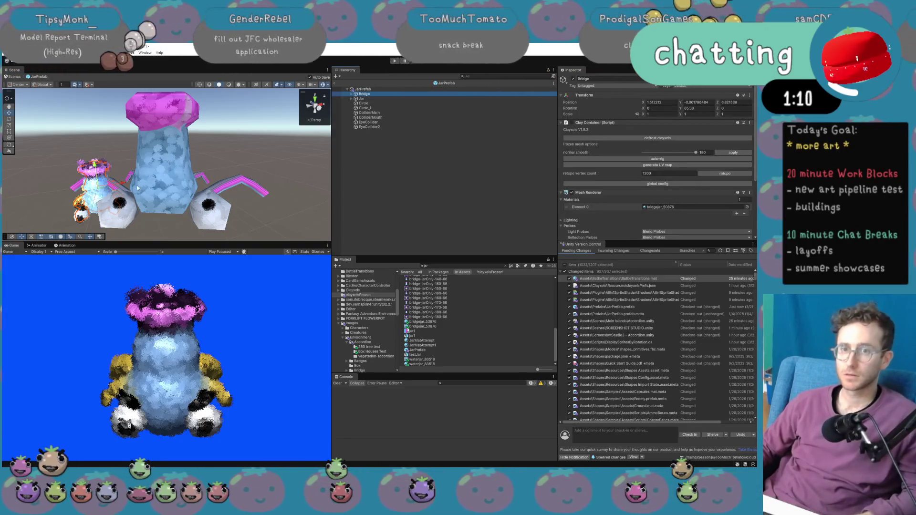
mouse_move(127, 185)
left_mouse_down()
mouse_move(218, 194)
mouse_move(114, 193)
left_mouse_up()
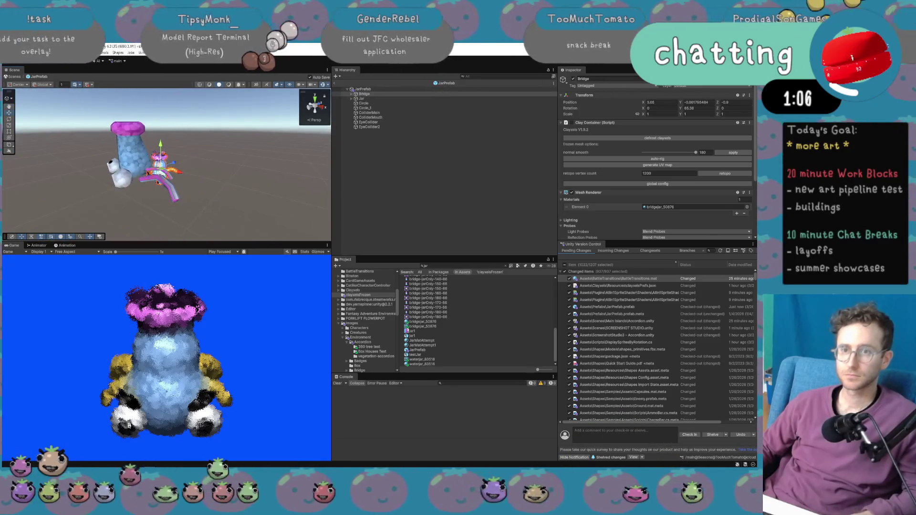
mouse_move(161, 162)
left_mouse_down()
mouse_move(133, 147)
mouse_move(137, 157)
left_mouse_up()
key("e")
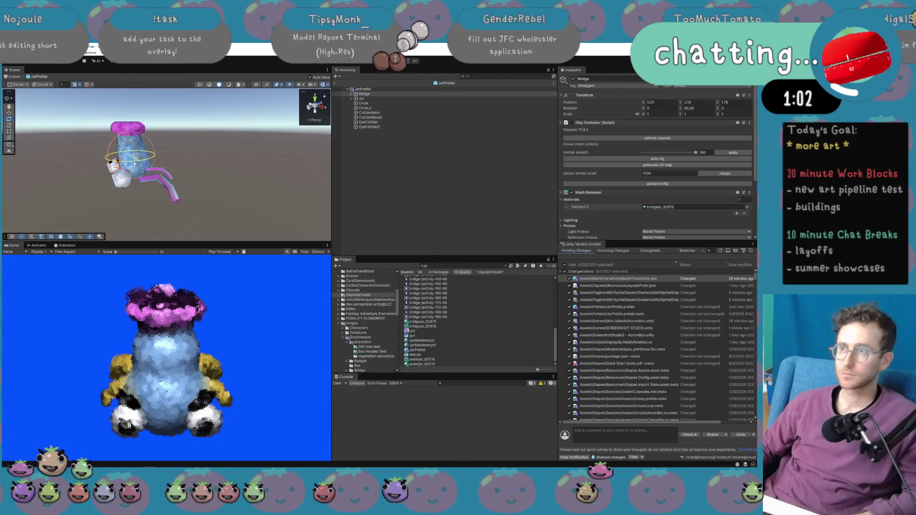
left_click(696, 109)
type("0")
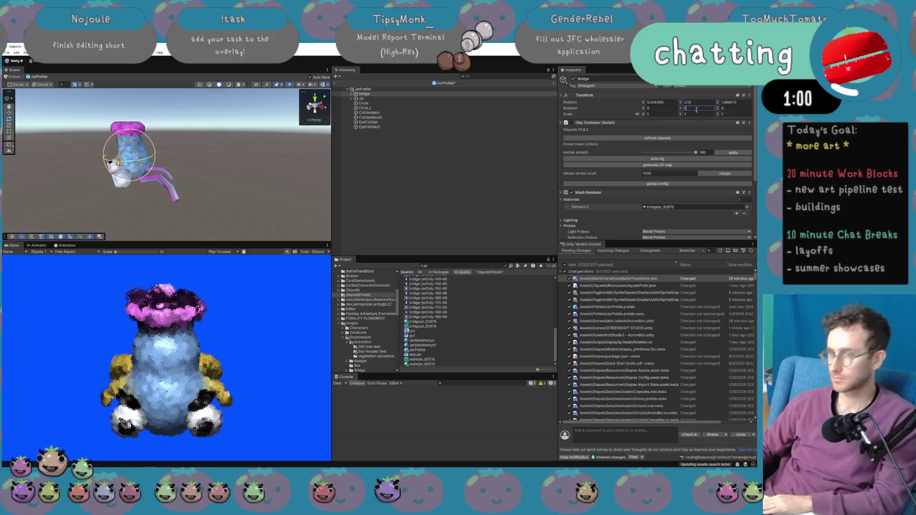
key("Return")
key("f")
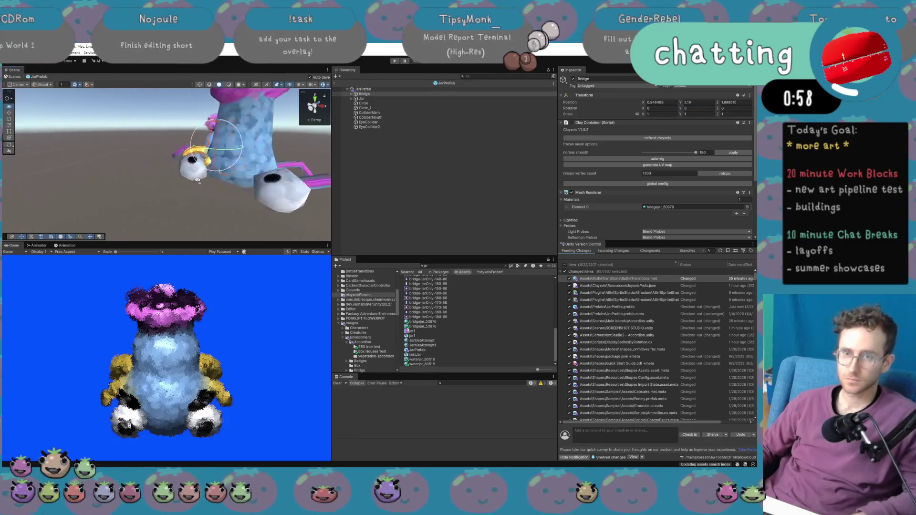
key("w")
mouse_move(215, 170)
left_mouse_down()
mouse_move(236, 223)
mouse_move(254, 196)
left_mouse_up()
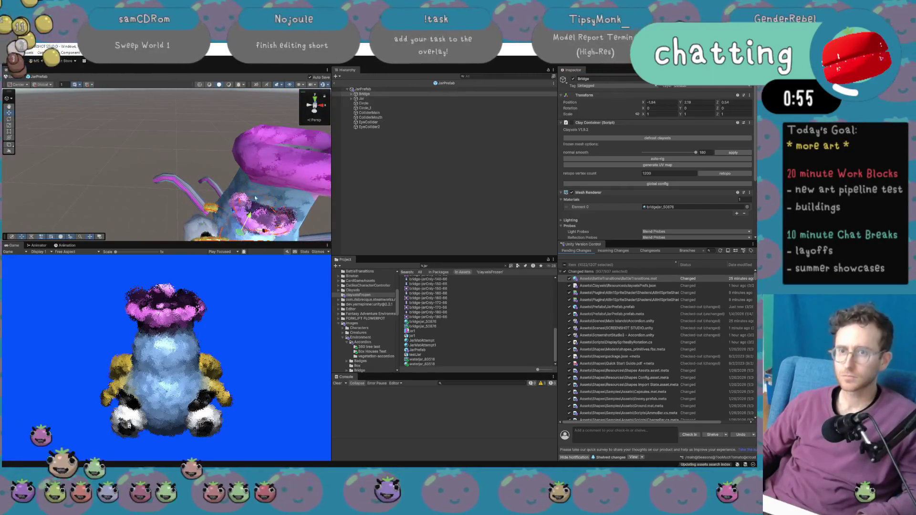
scroll(254, 196, "down", 5)
key("e")
left_click_drag(144, 198, 82, 210)
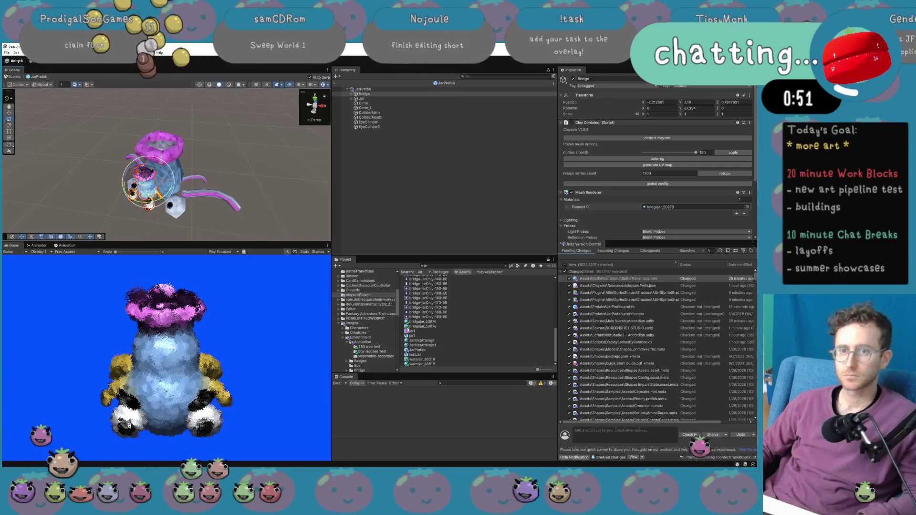
key("r")
left_click_drag(148, 183, 249, 162)
scroll(267, 129, "down", 10)
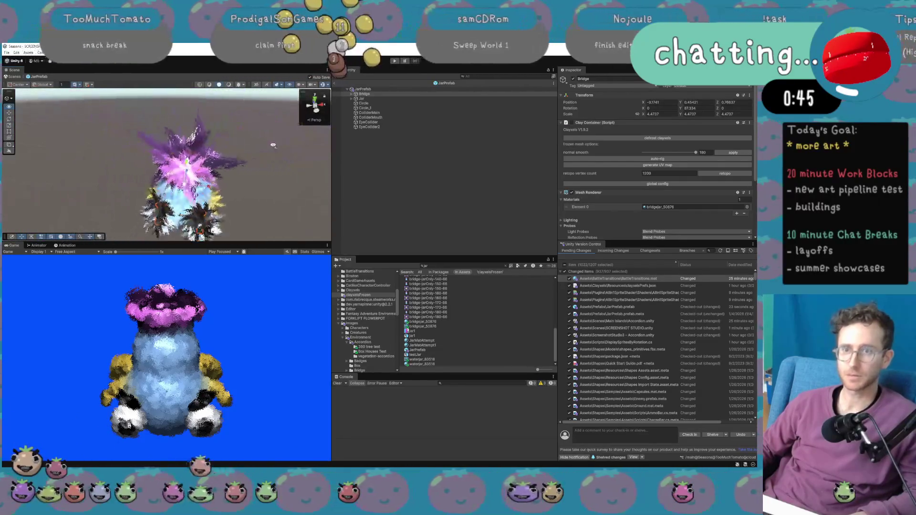
scroll(289, 94, "up", 5)
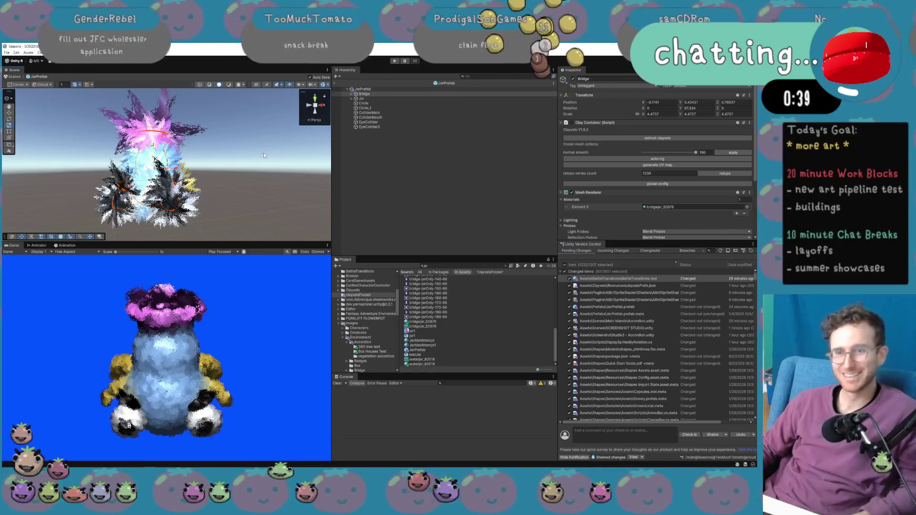
key("shift+space")
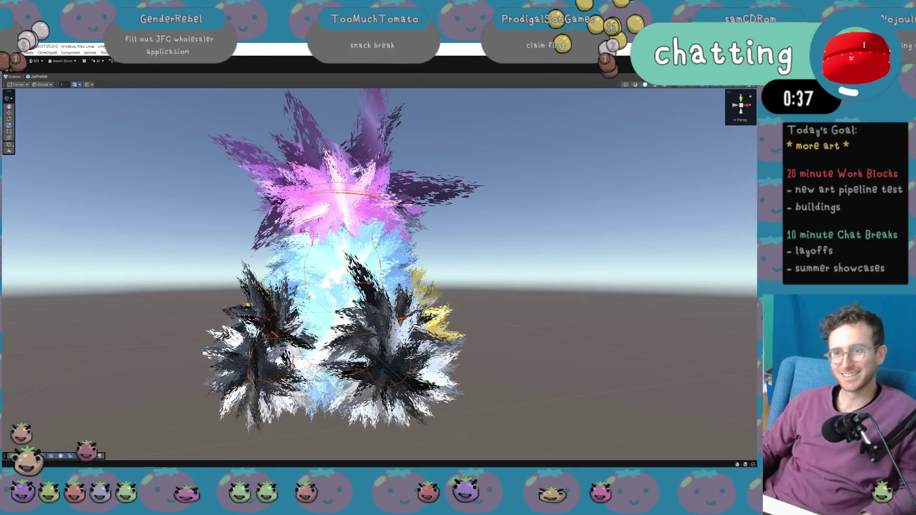
scroll(328, 292, "down", 10)
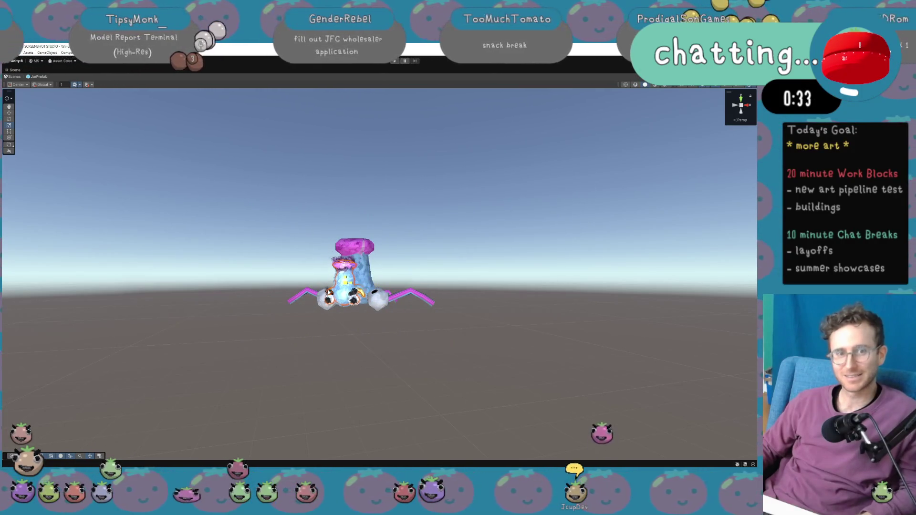
scroll(329, 290, "up", 10)
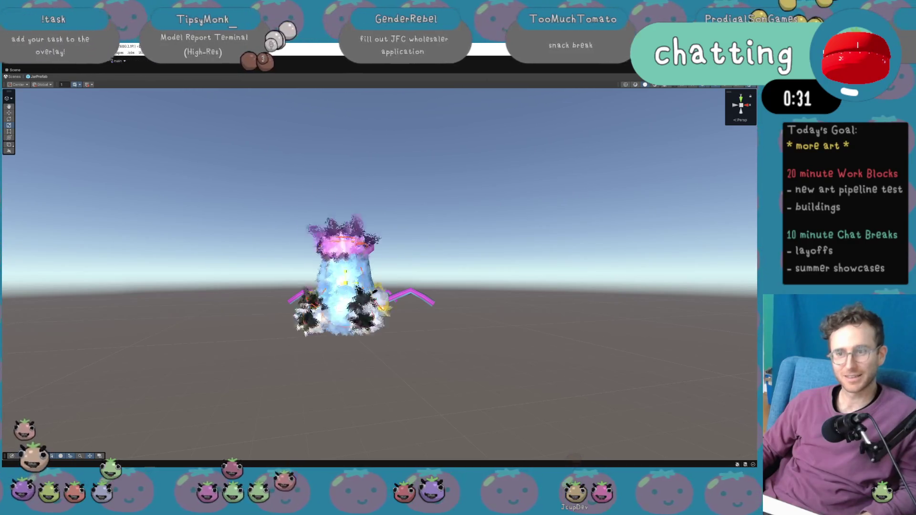
scroll(329, 290, "down", 3)
scroll(334, 268, "down", 5)
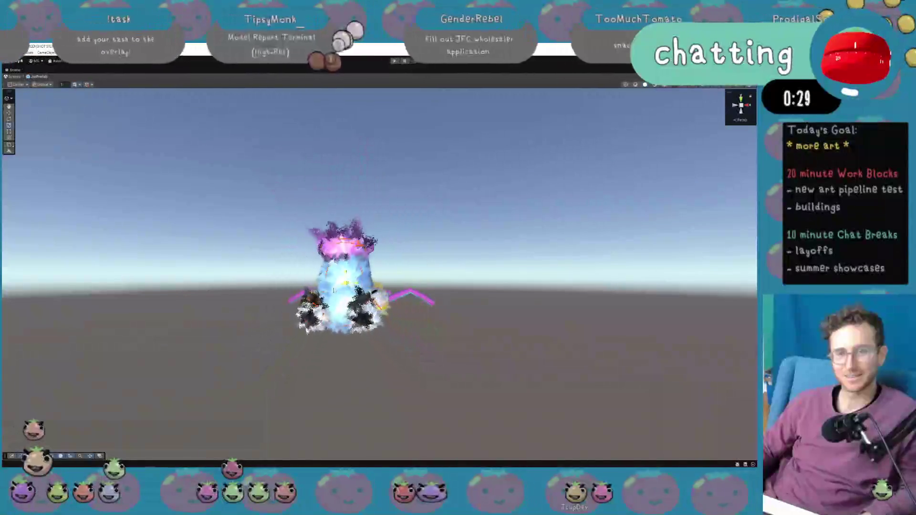
scroll(335, 267, "up", 8)
scroll(334, 267, "down", 2)
scroll(334, 267, "down", 1)
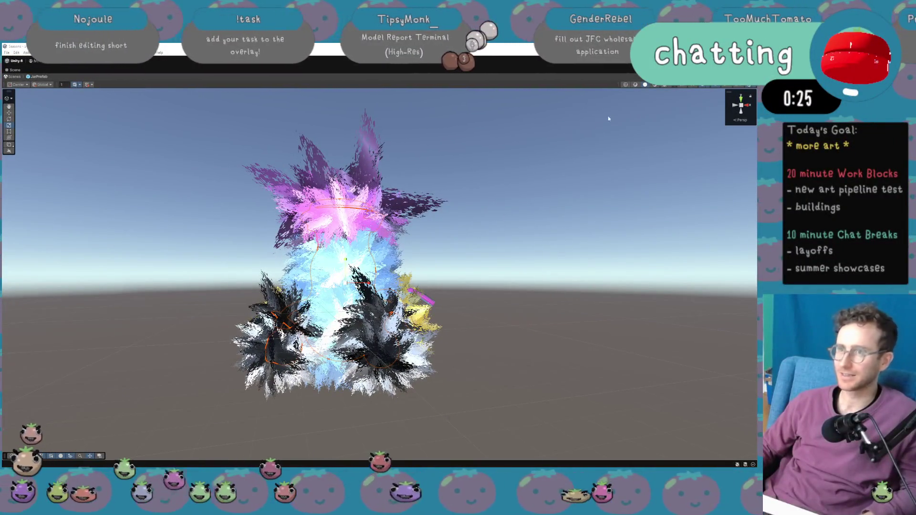
key("shift+space")
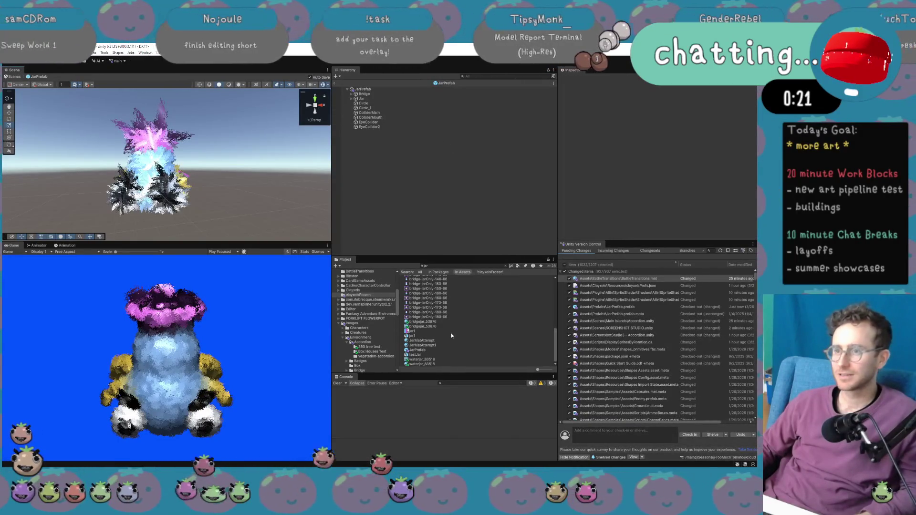
Set Bridge's bridgejar_50876 material to Normal Orient 1 and RoughOrient about 0.278.
left_click(392, 94)
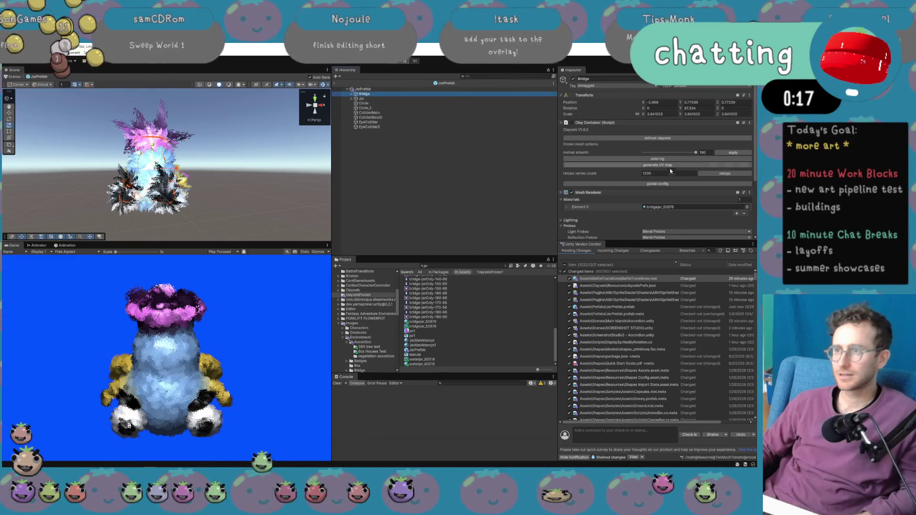
double_click(661, 207)
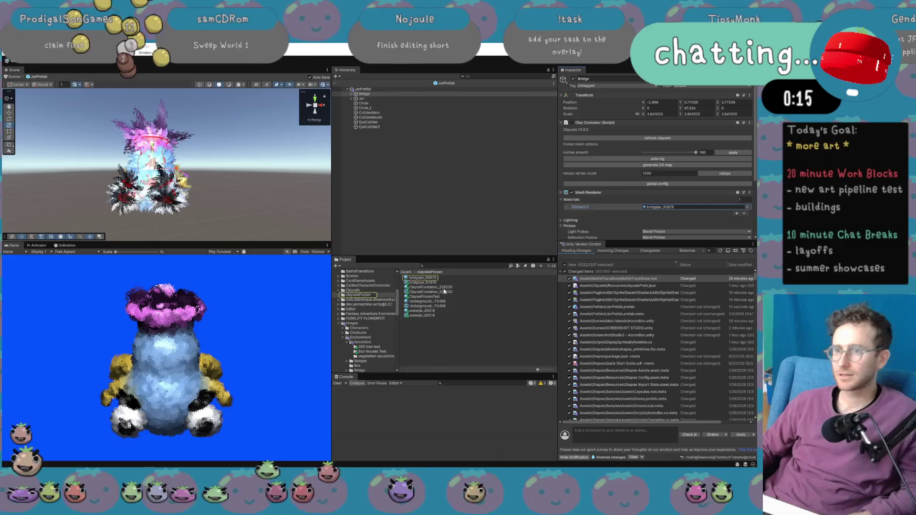
scroll(661, 141, "down", 2)
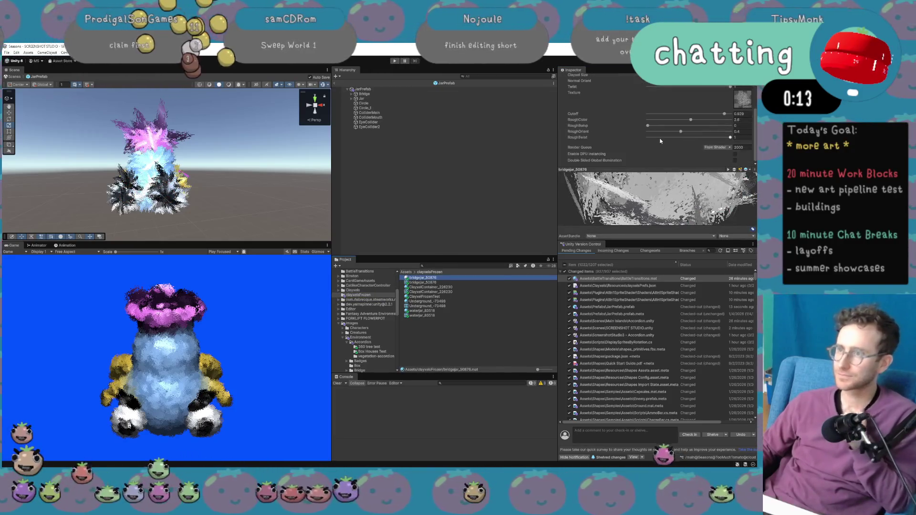
mouse_move(683, 133)
left_mouse_down()
mouse_move(587, 139)
mouse_move(647, 133)
left_mouse_up()
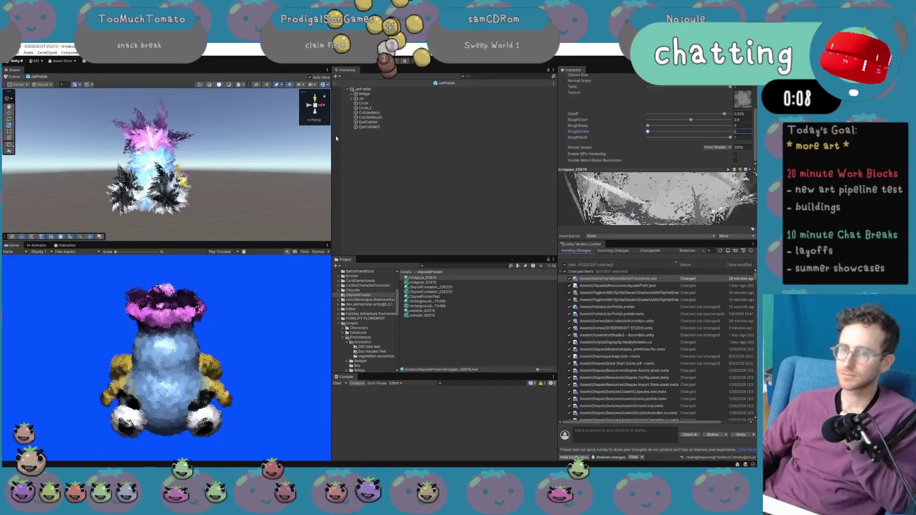
scroll(644, 135, "up", 3)
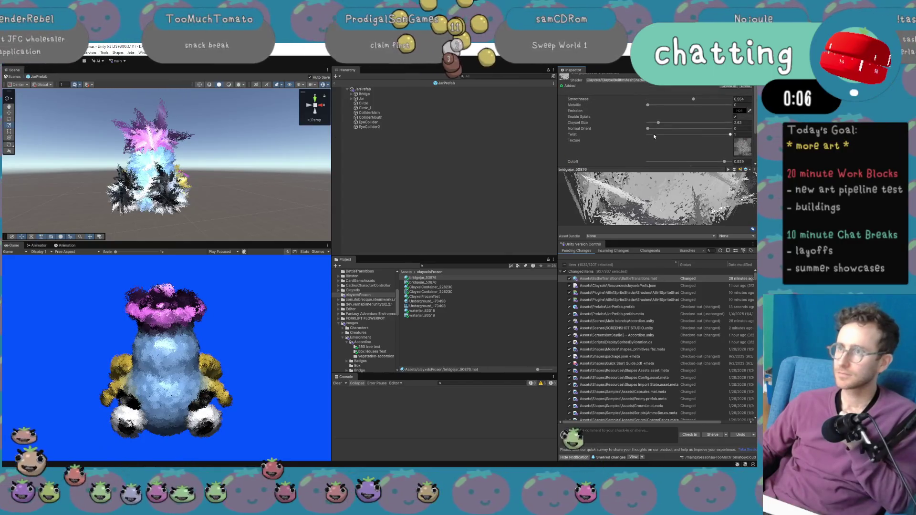
left_click_drag(649, 129, 741, 136)
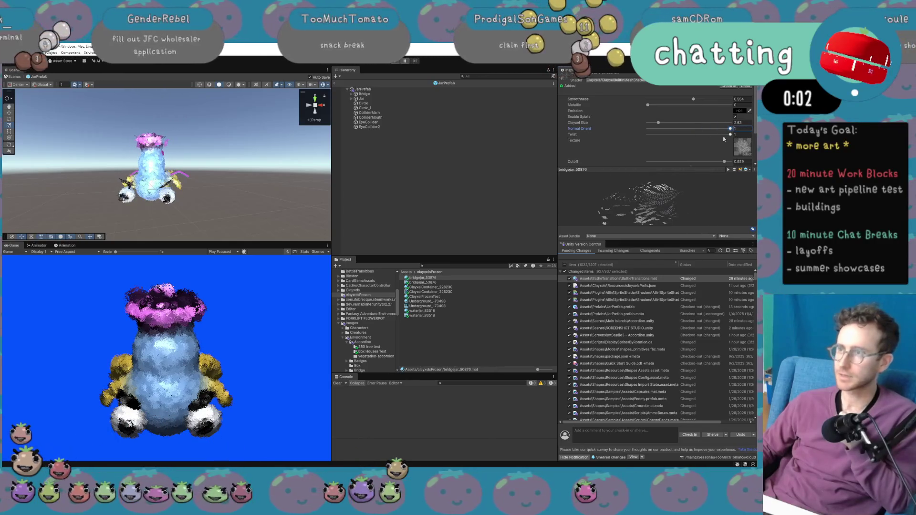
scroll(724, 139, "down", 3)
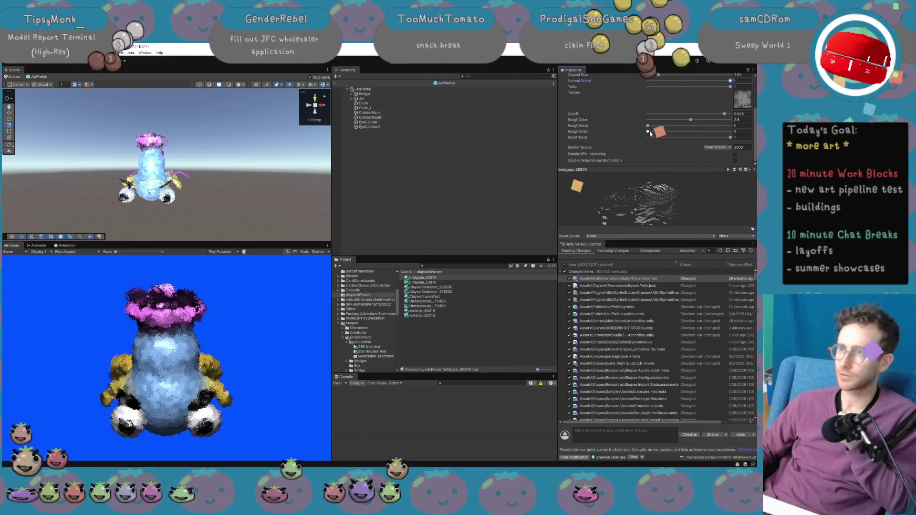
mouse_move(649, 134)
left_mouse_down()
mouse_move(671, 139)
mouse_move(623, 138)
left_mouse_up()
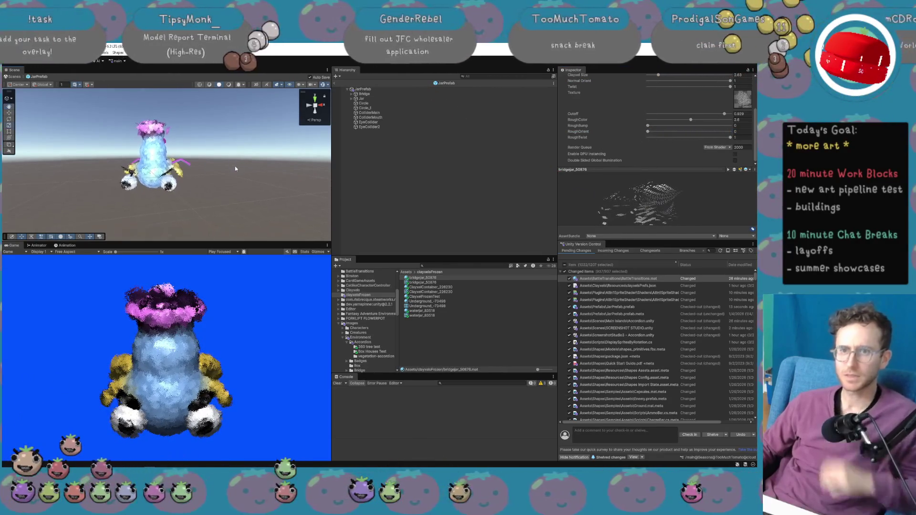
left_click_drag(238, 158, 205, 178)
scroll(205, 178, "up", 6)
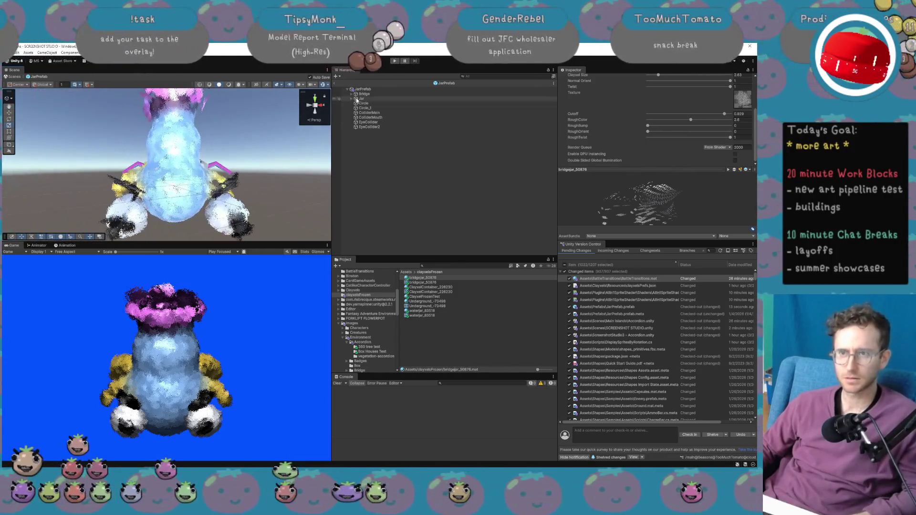
left_click(362, 90)
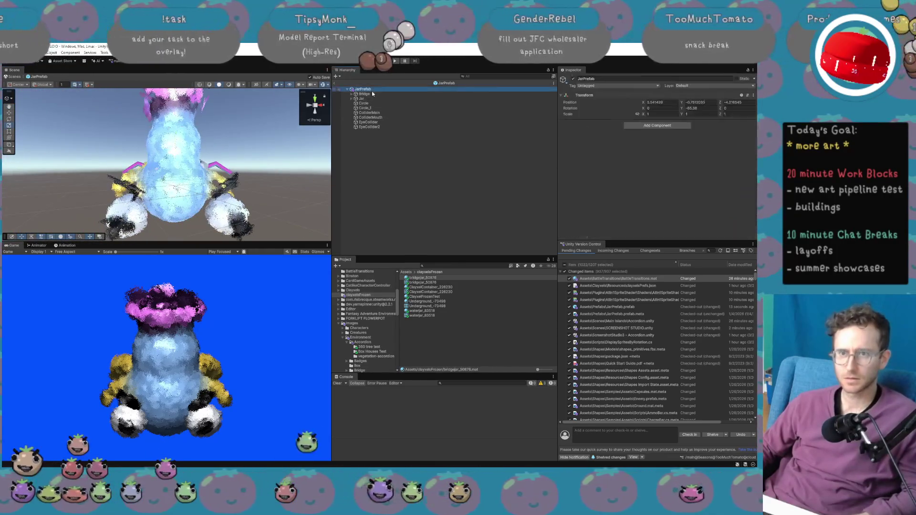
Undo an accidental JarPrefab shrink, then scale the Bridge clay to about half size.
scroll(189, 157, "up", 3)
left_click_drag(176, 157, 157, 165)
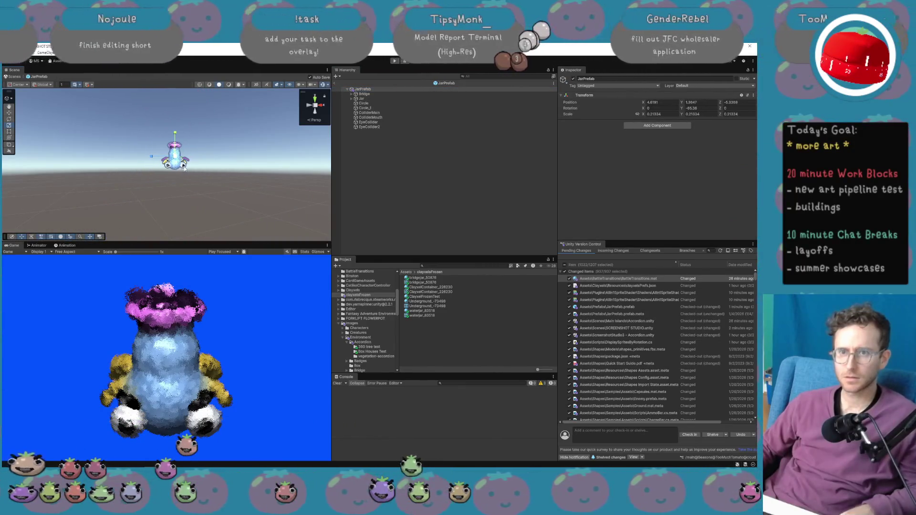
key("ctrl+z")
left_click(364, 94)
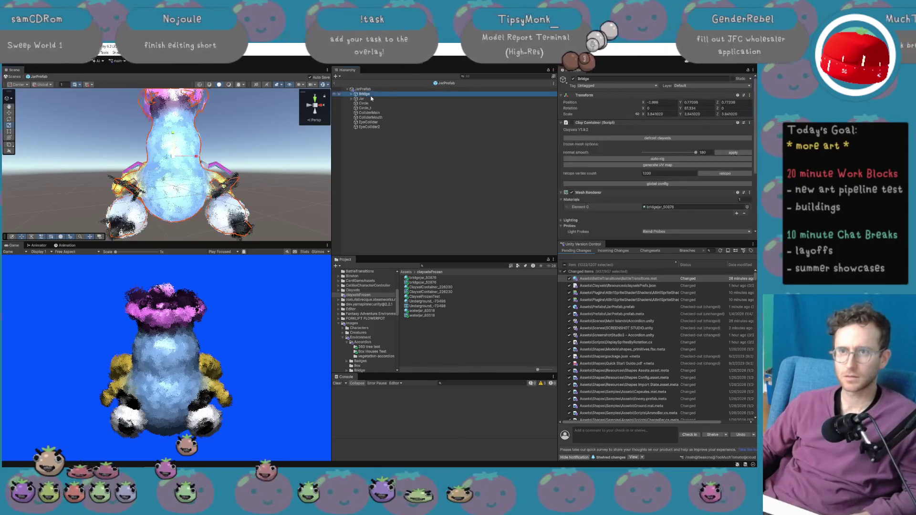
mouse_move(184, 175)
left_mouse_down()
mouse_move(167, 163)
mouse_move(192, 158)
mouse_move(182, 159)
left_mouse_up()
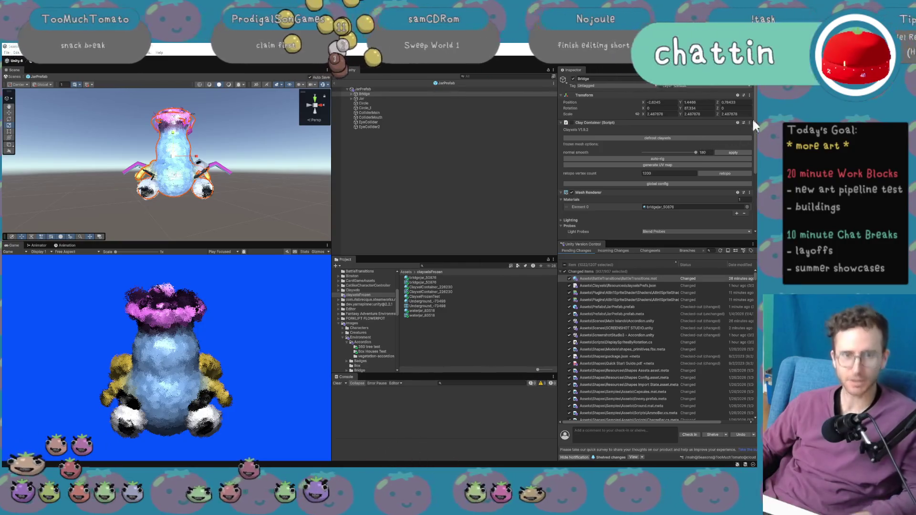
Nudge the Bridge down and toward the jar centre, to about X 0.58, Y 2.55, Z -0.59.
scroll(179, 201, "up", 5)
left_click_drag(179, 200, 144, 221)
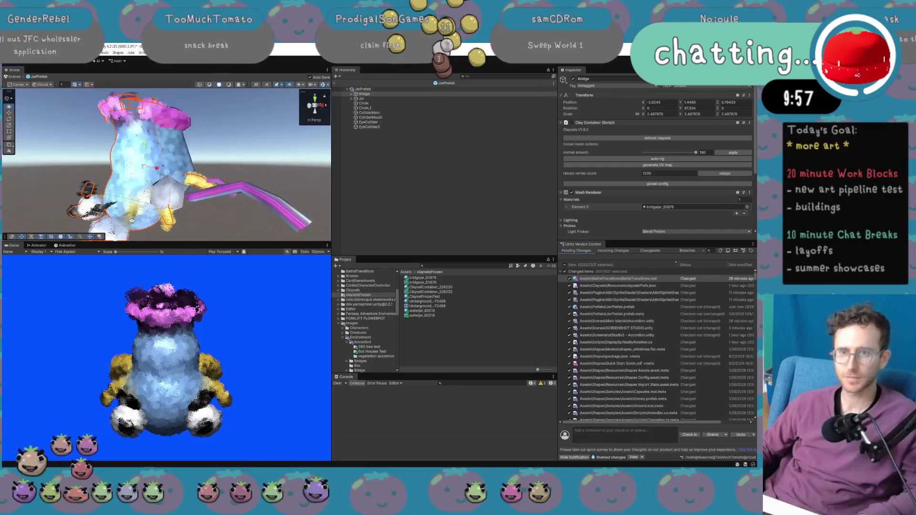
mouse_move(132, 221)
left_mouse_down()
mouse_move(125, 180)
mouse_move(150, 165)
mouse_move(274, 259)
left_mouse_up()
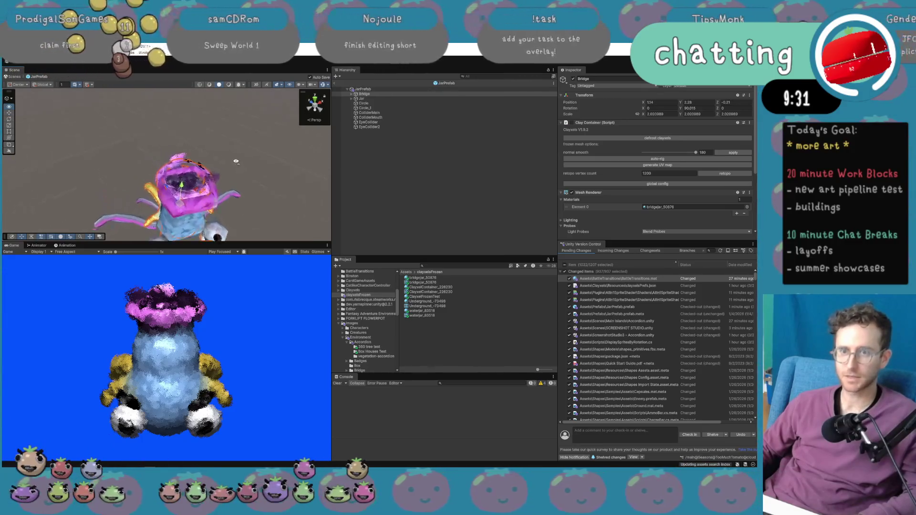
mouse_move(237, 156)
left_mouse_down()
mouse_move(200, 111)
mouse_move(207, 117)
left_mouse_up()
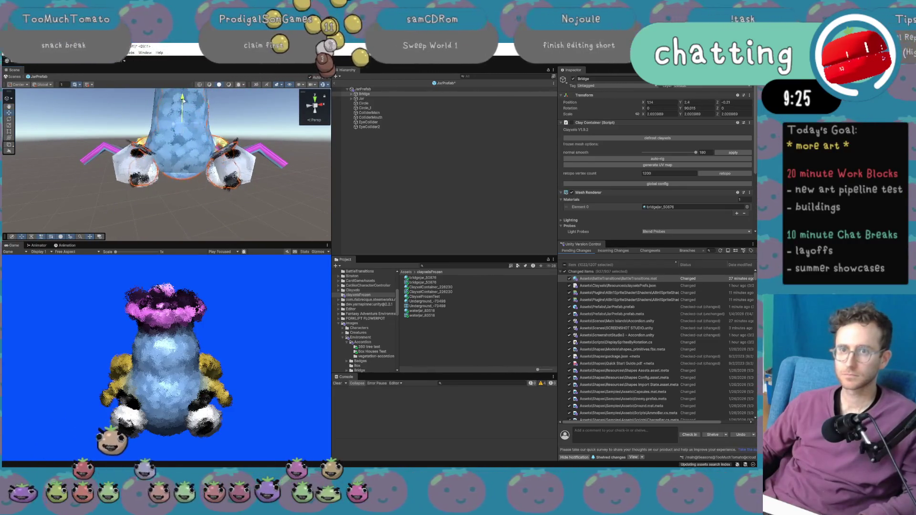
mouse_move(183, 101)
left_mouse_down()
mouse_move(237, 141)
mouse_move(238, 224)
left_mouse_up()
left_click_drag(179, 175, 181, 184)
left_click_drag(227, 205, 222, 117)
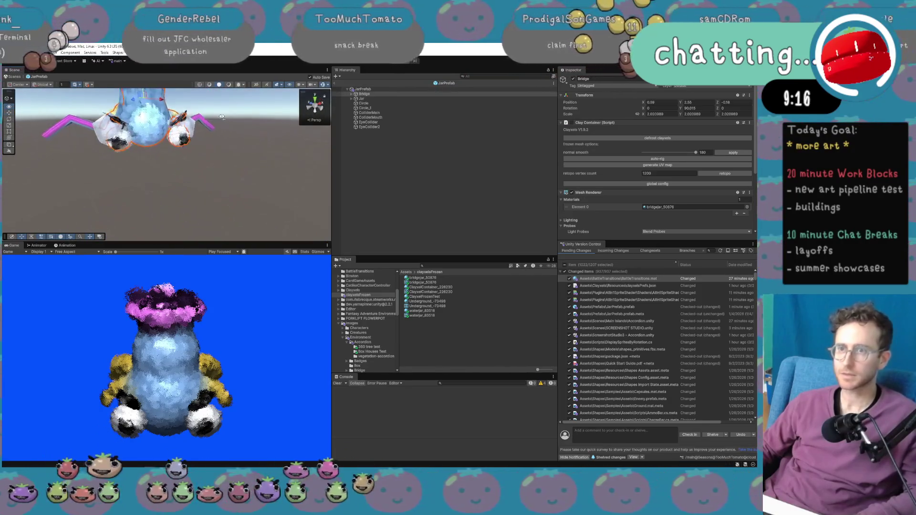
left_click(362, 99)
left_click_drag(267, 157, 293, 129)
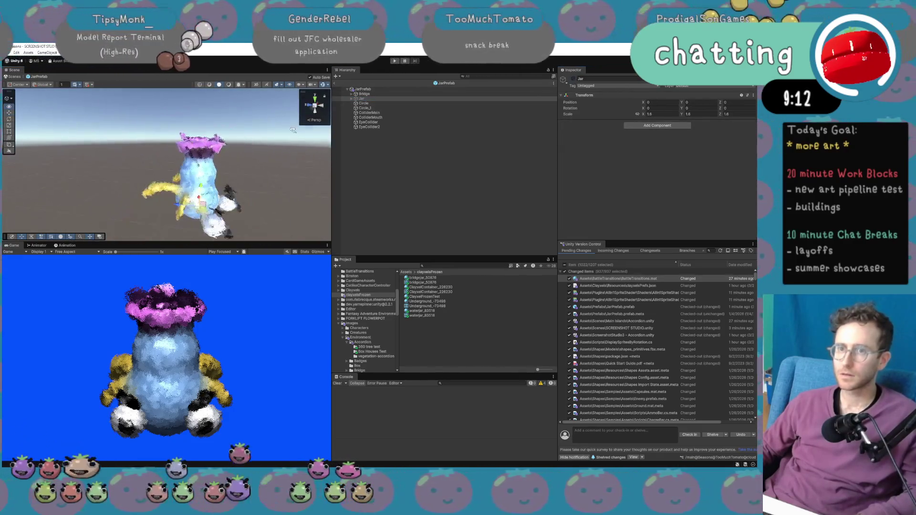
Toggle the Jar object off and on repeatedly to compare, then view it from below.
left_click(573, 79)
left_click(573, 79)
left_click(573, 79)
left_click(573, 79)
left_click(574, 79)
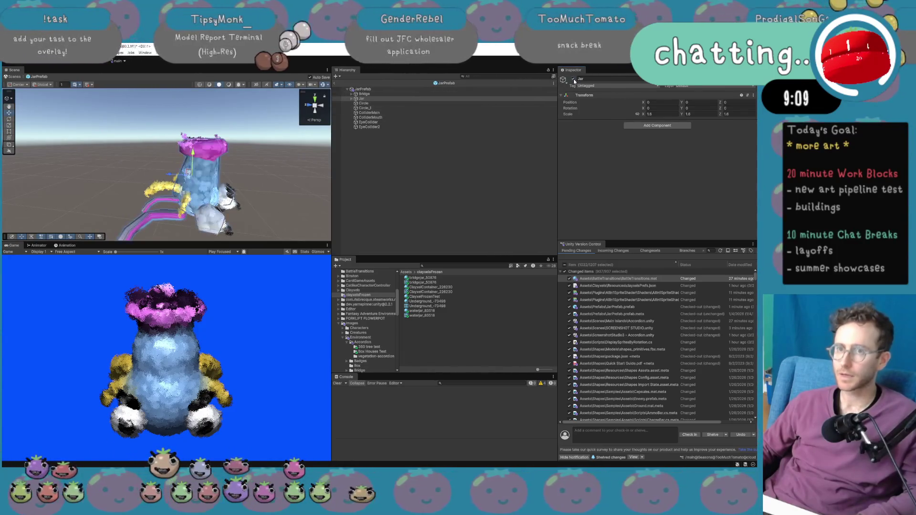
left_click(574, 79)
left_click(574, 79)
left_click(573, 79)
left_click(573, 79)
left_click(573, 79)
left_click(573, 79)
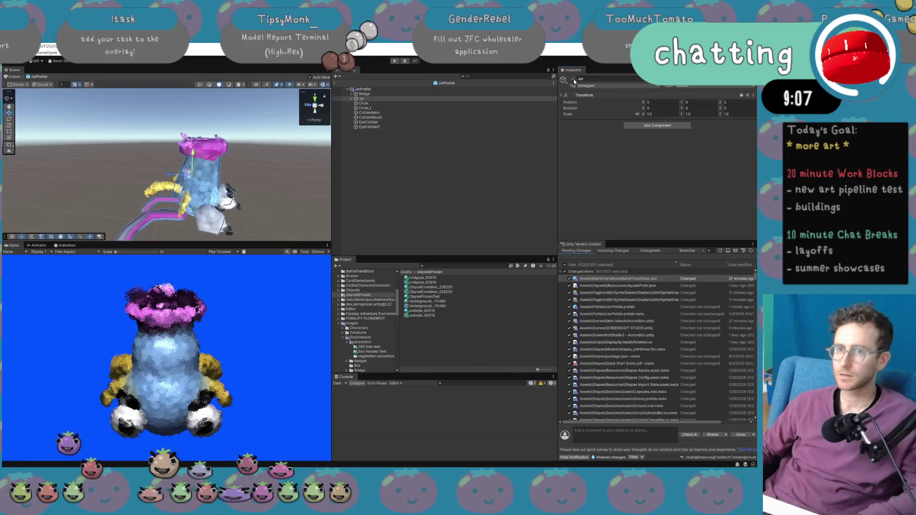
left_click(574, 80)
left_click(573, 79)
left_click(574, 80)
left_click(574, 79)
left_click(574, 79)
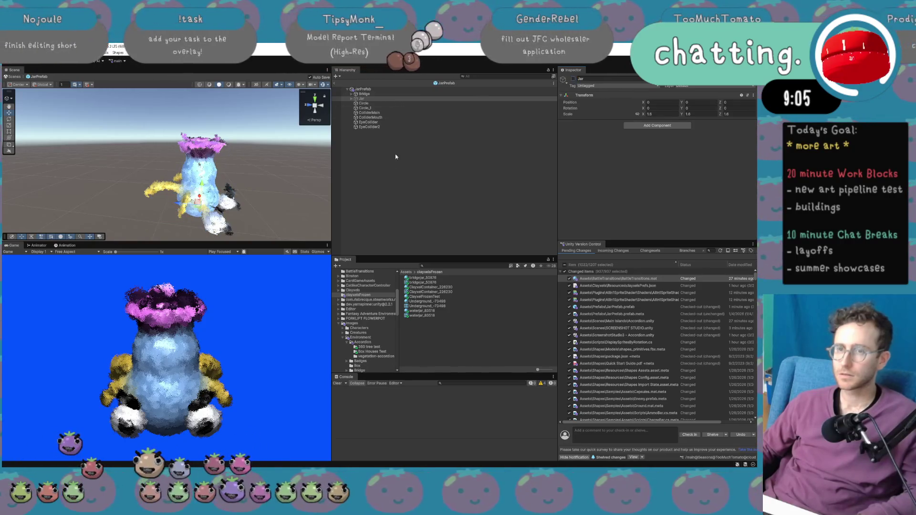
left_click_drag(191, 163, 146, 159)
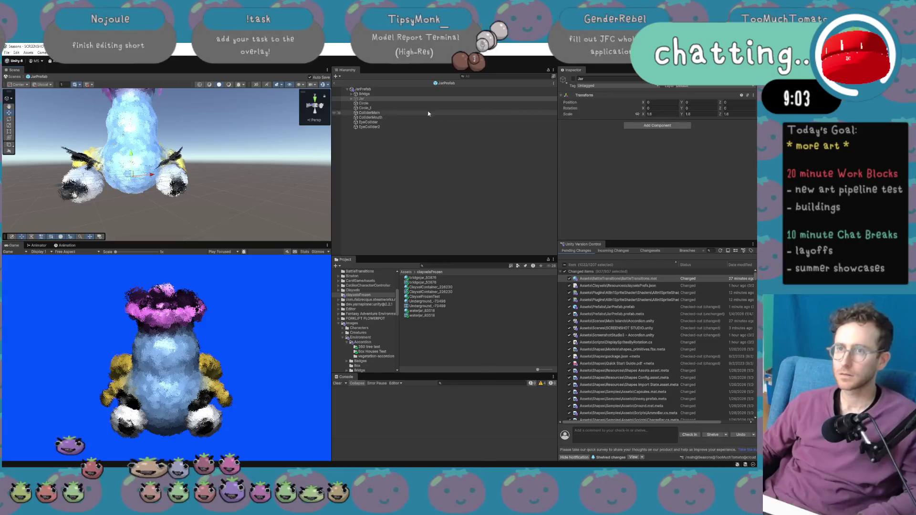
Deactivate the Circle and Circle_1 sprites, then check the EyeCollider's sphere collider.
left_click(411, 108)
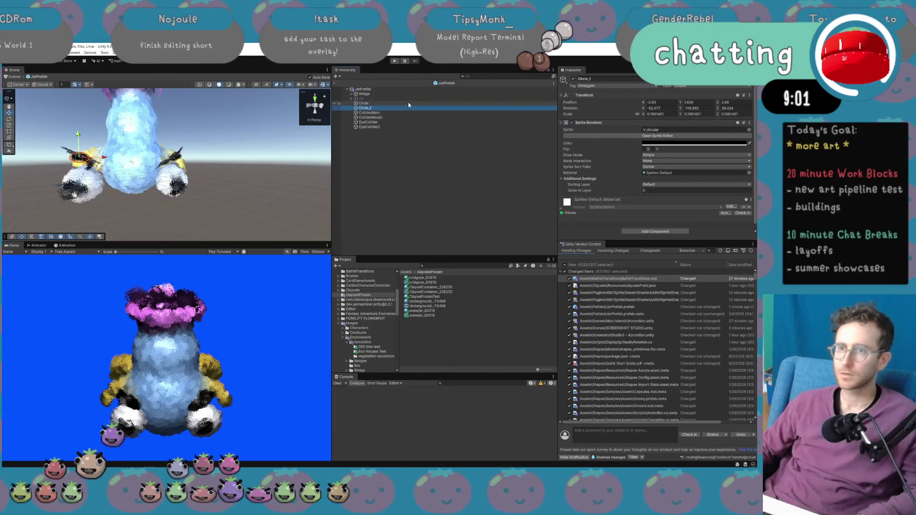
left_click(408, 104, "ctrl")
left_click(572, 81)
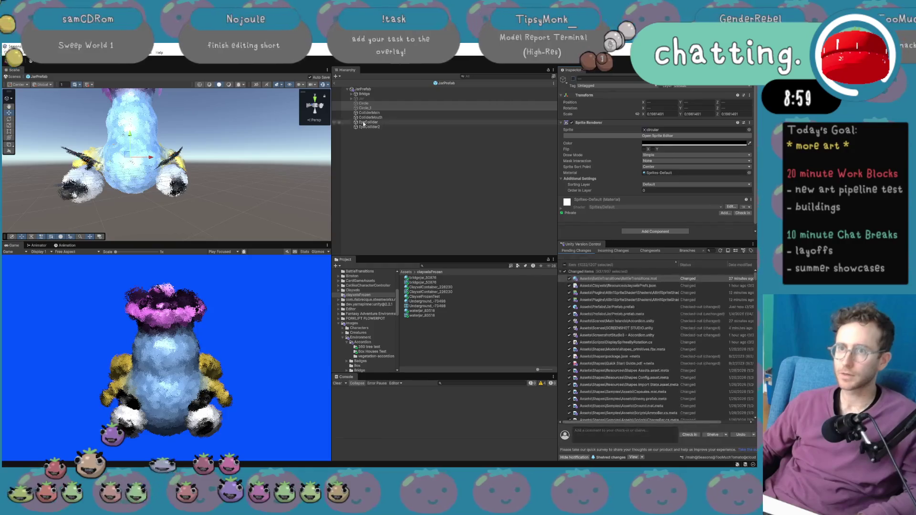
left_click(370, 112)
left_click(370, 117)
left_click(373, 123)
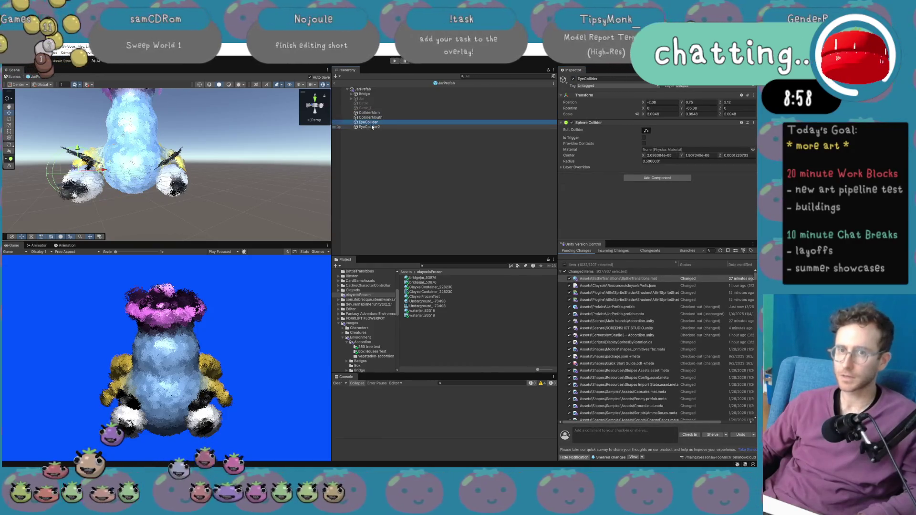
left_click_drag(231, 160, 224, 211)
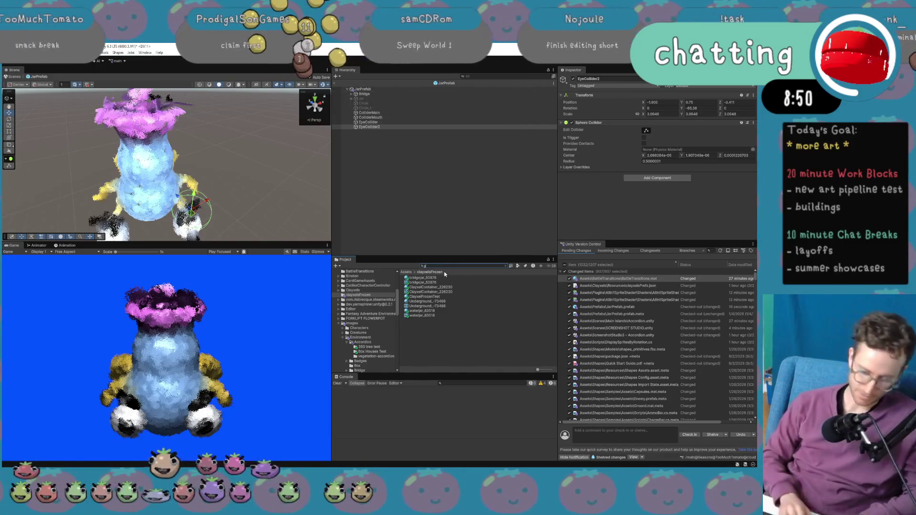
Open the Gymnasium scene, saving the modified scene first, and maximize the game view.
type("ymnasium")
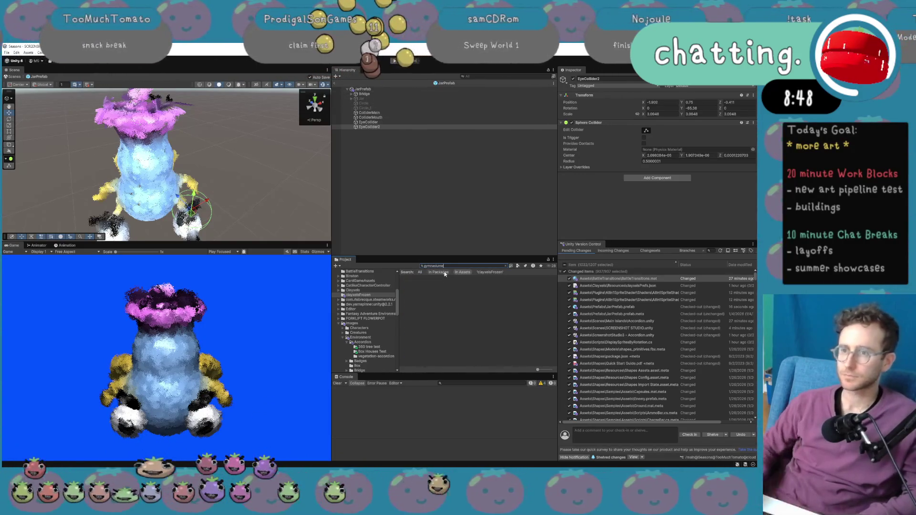
double_click(432, 291)
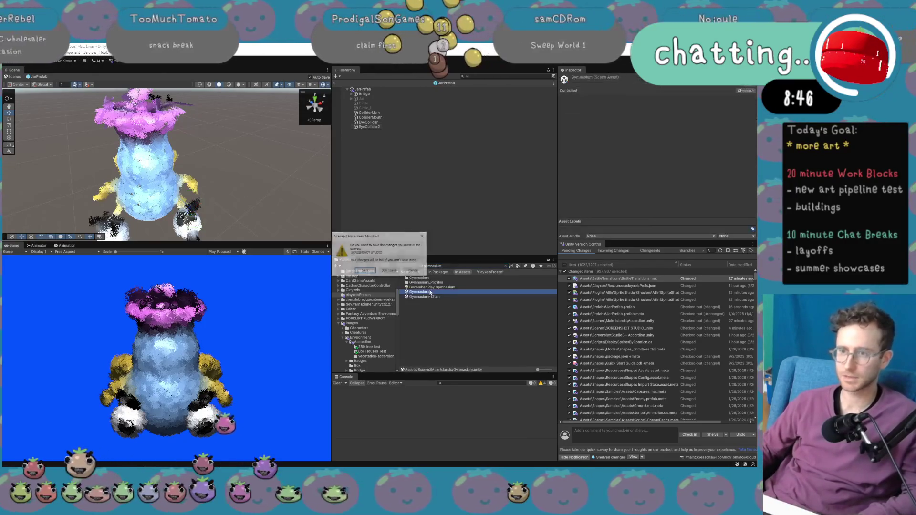
left_click(370, 272)
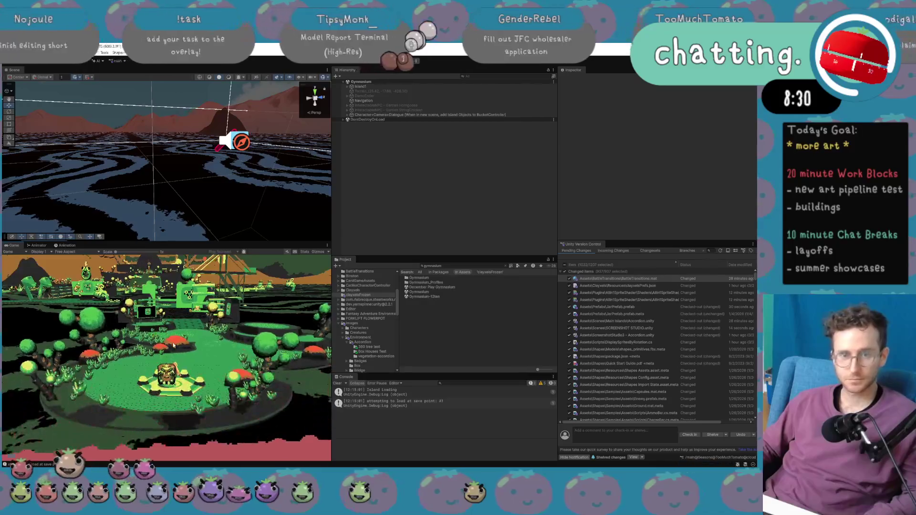
key("shift+space")
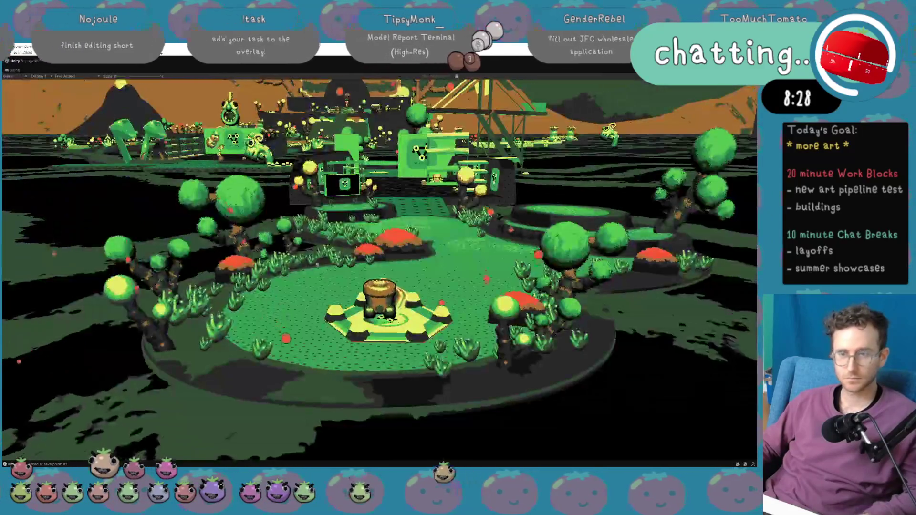
Walk the character forward off the central pad and switch to Wet Season.
key("w")
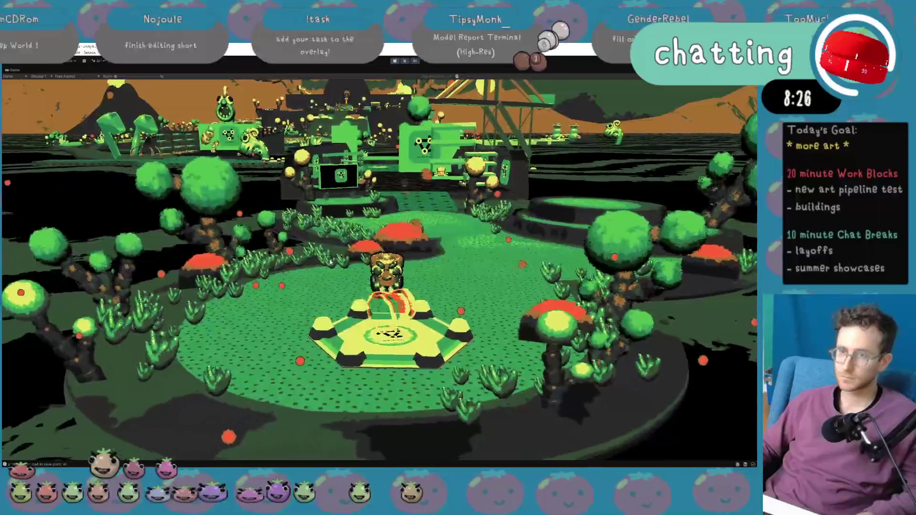
key("w")
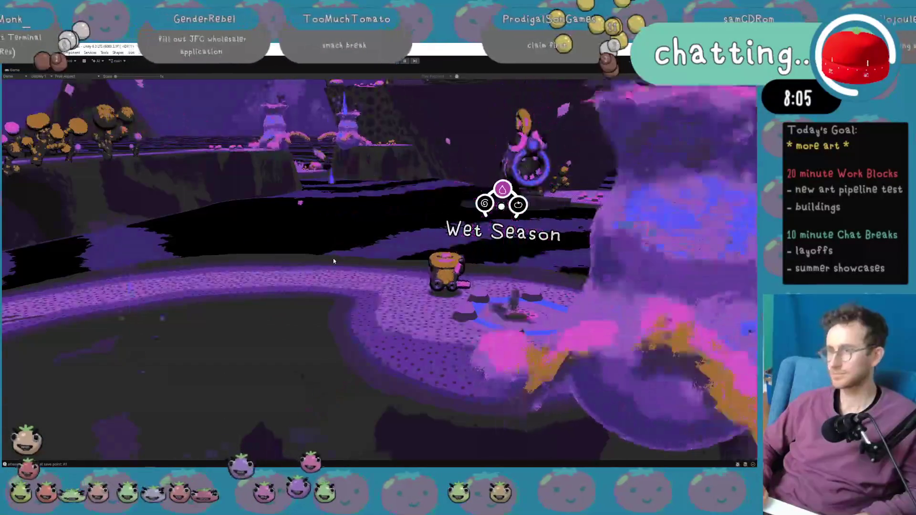
key("ctrl+s")
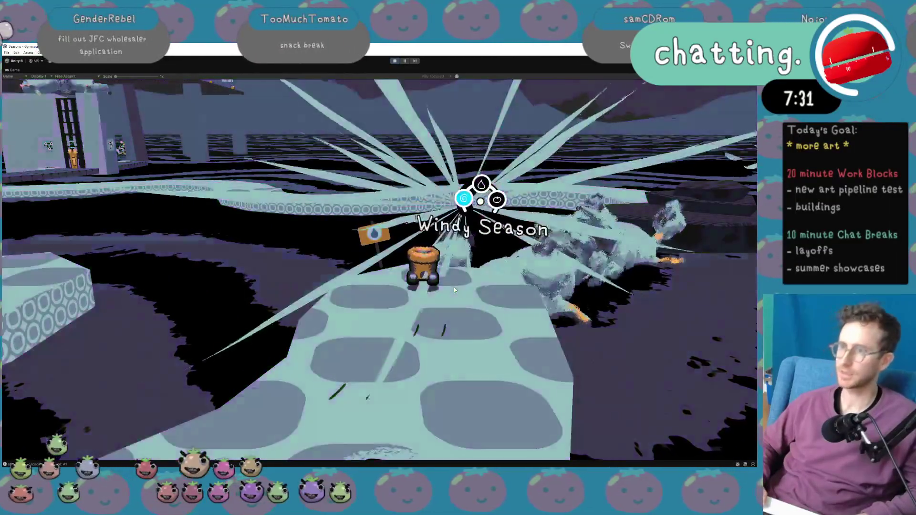
Cycle through Windy, Wet and Harvest seasons, ending back in Wet Season.
key("ctrl+s")
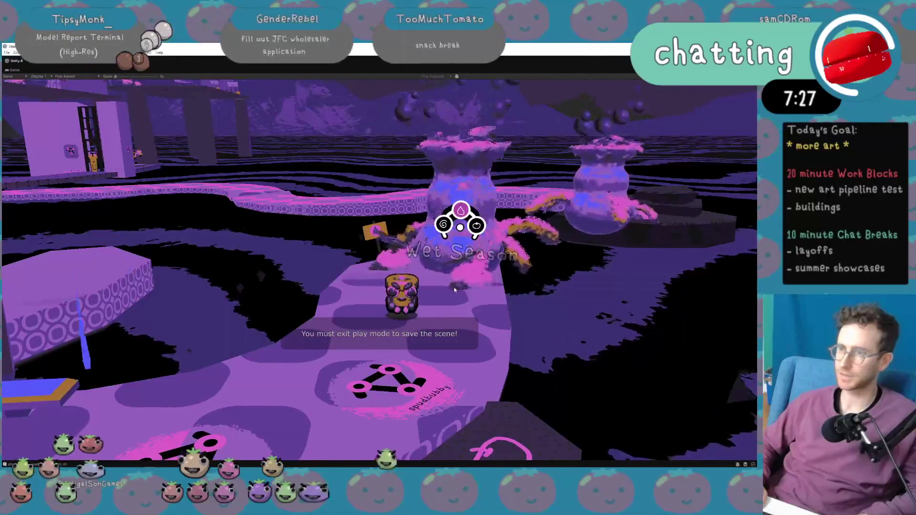
key("w")
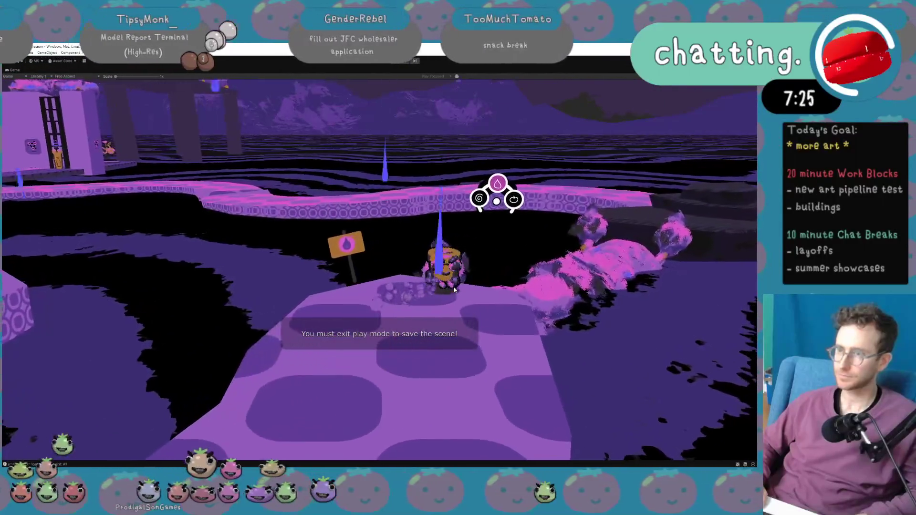
key("q")
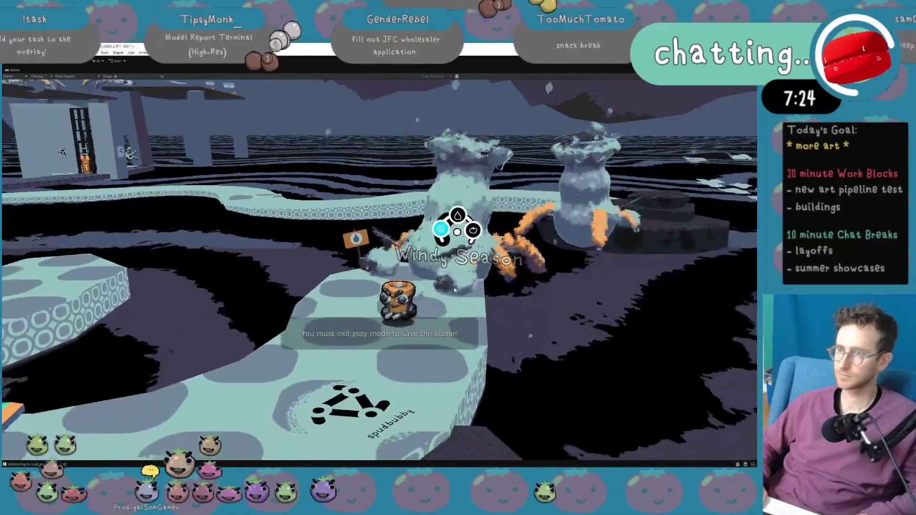
key("e")
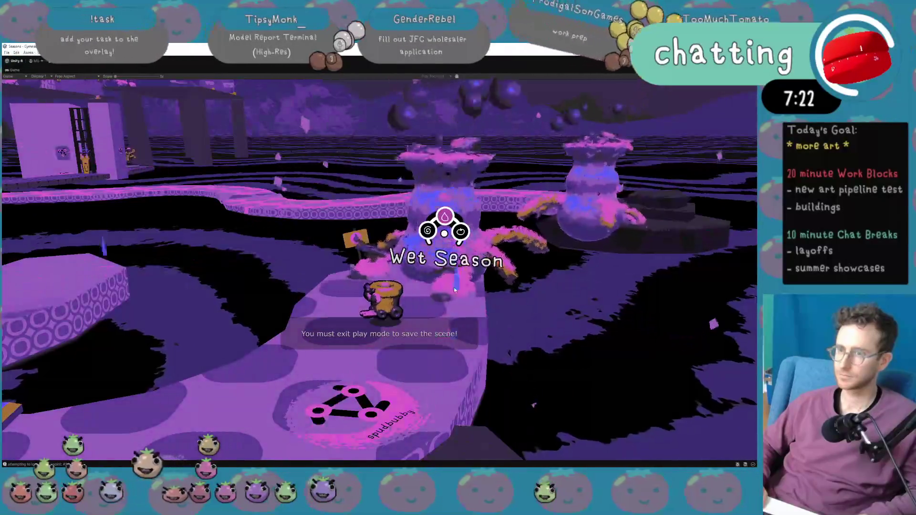
key("e")
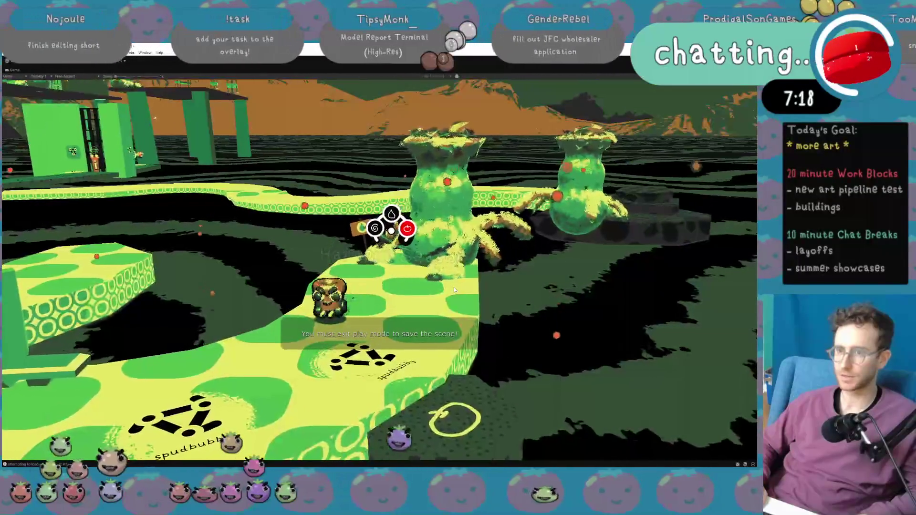
key("q")
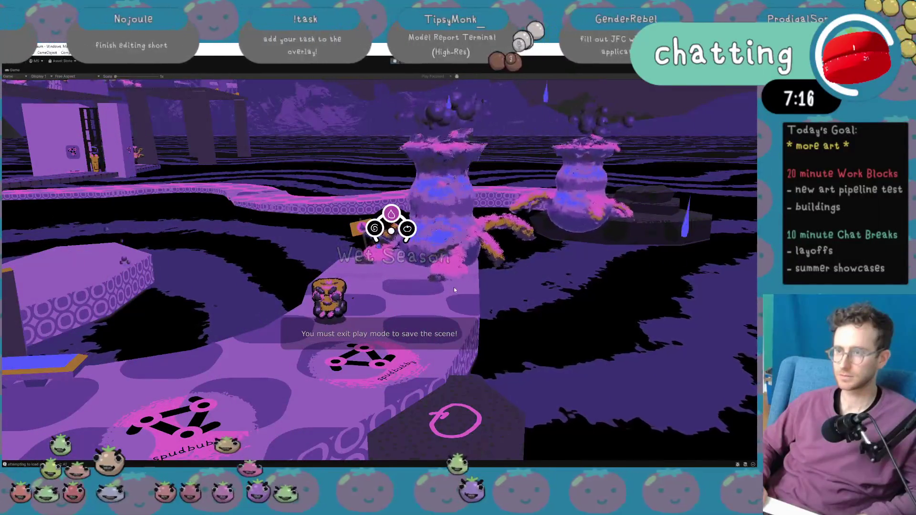
Walk the character up the path, through the pink bushes, and back to the season tiles.
key("w")
key("w")
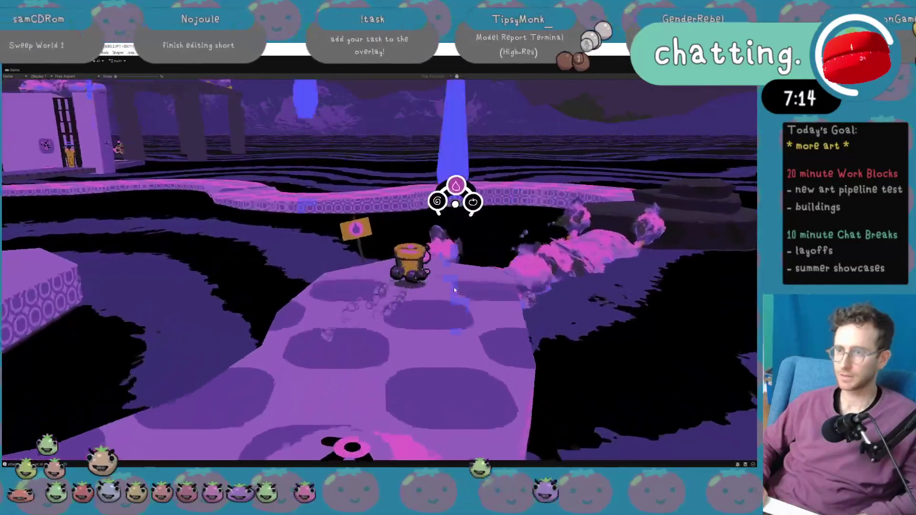
key("d")
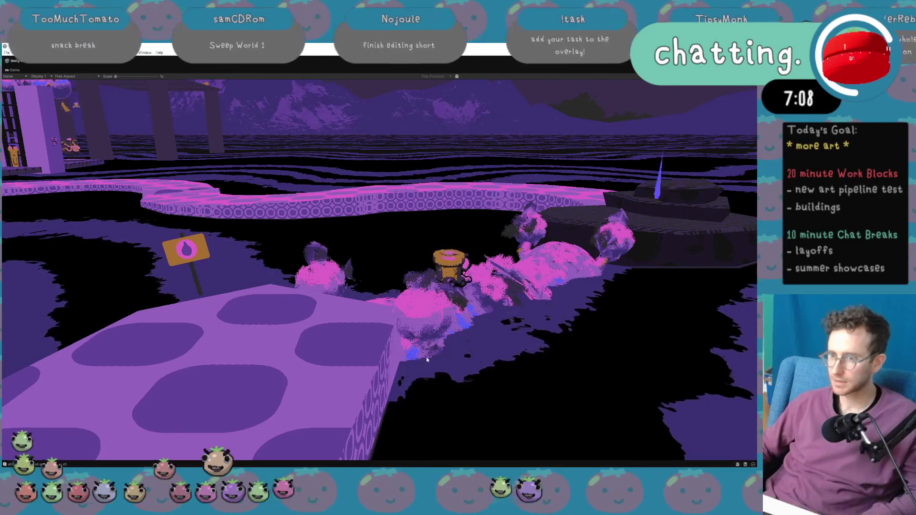
key("w")
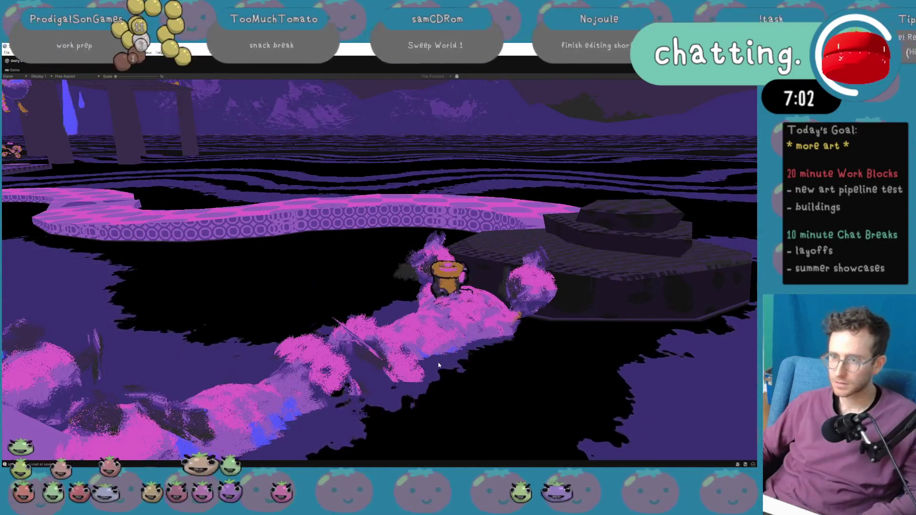
key("s")
key("s")
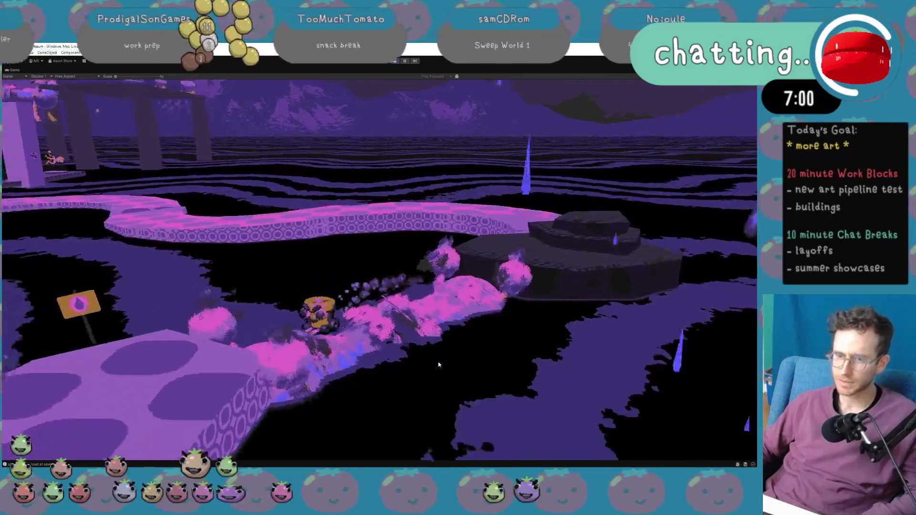
key("s")
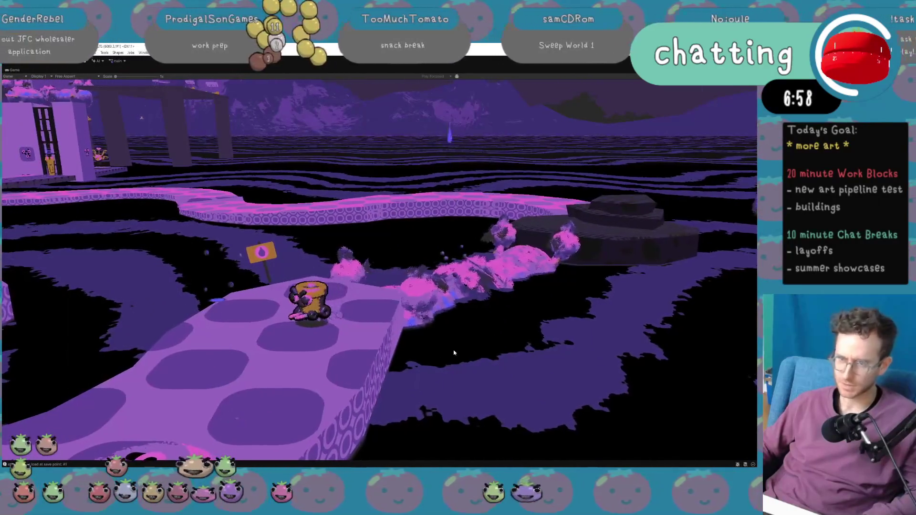
key("w")
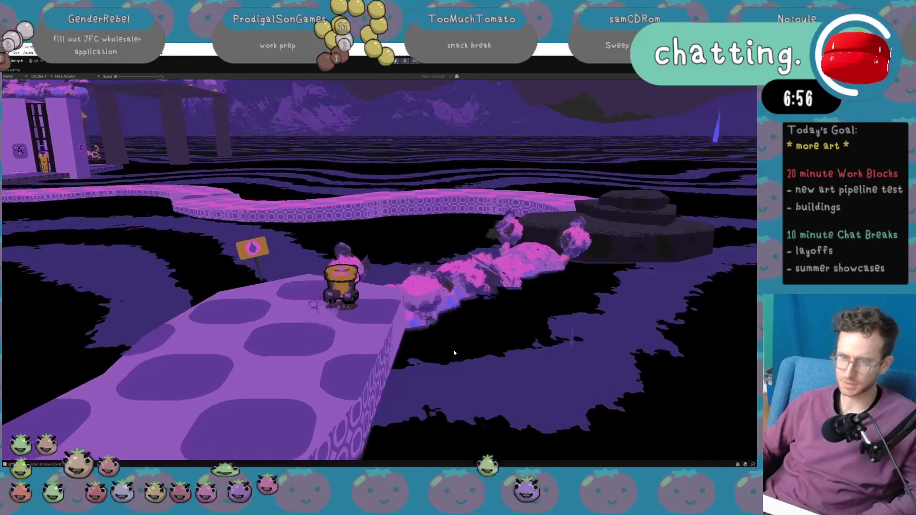
key("w")
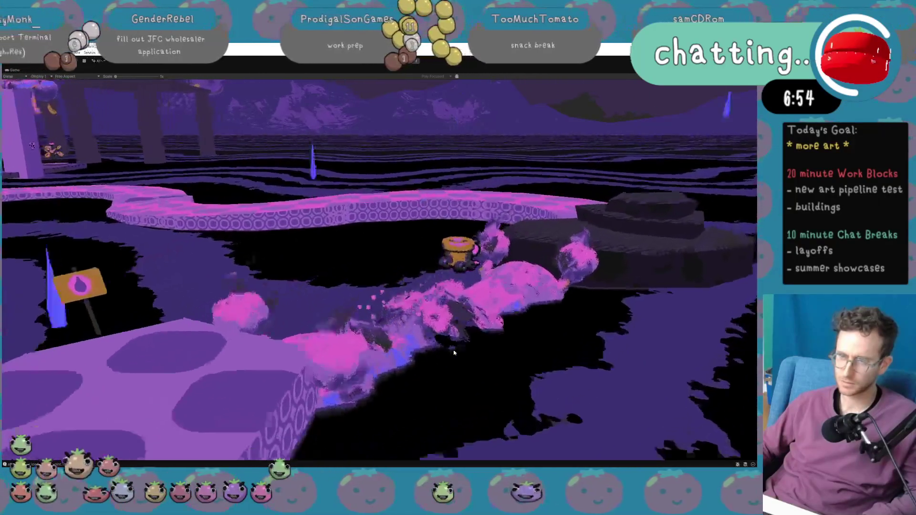
key("a")
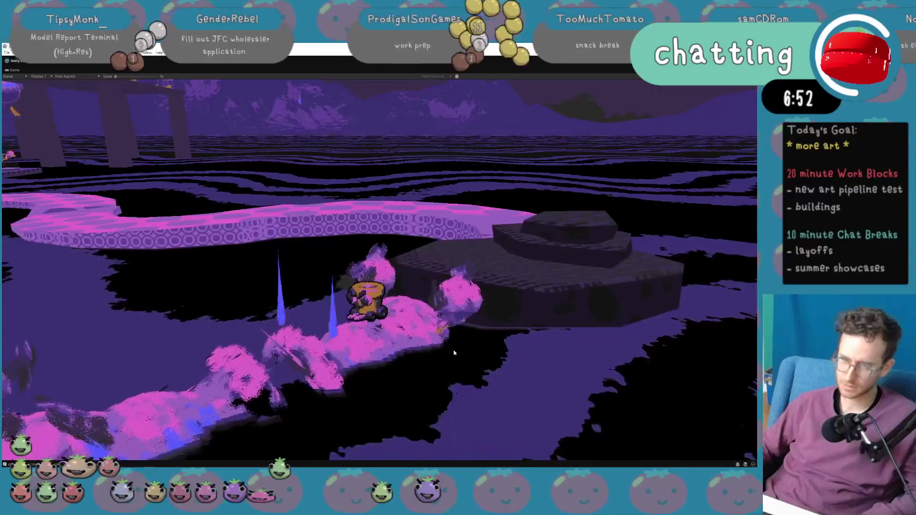
key("s")
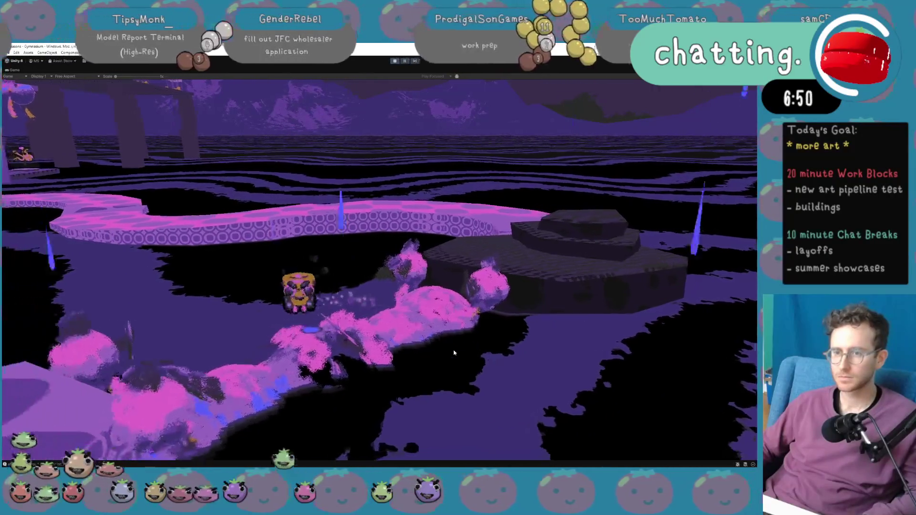
key("a")
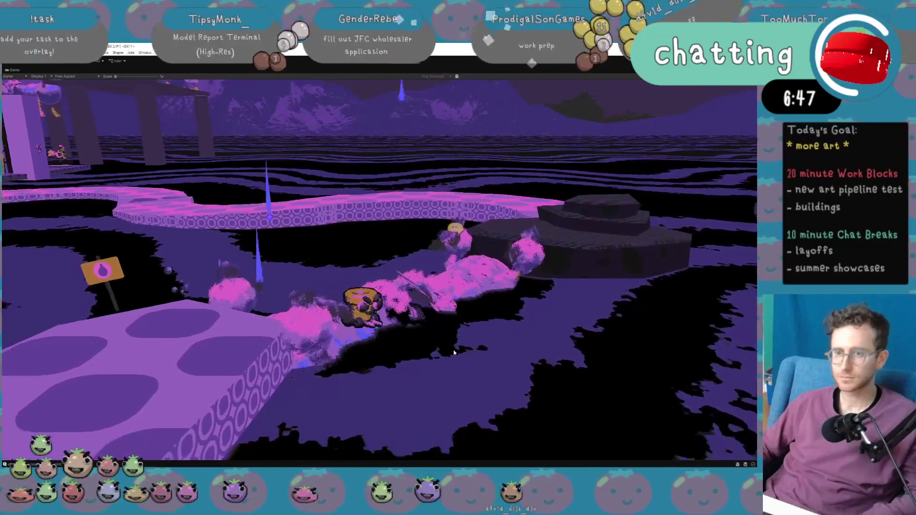
key("w")
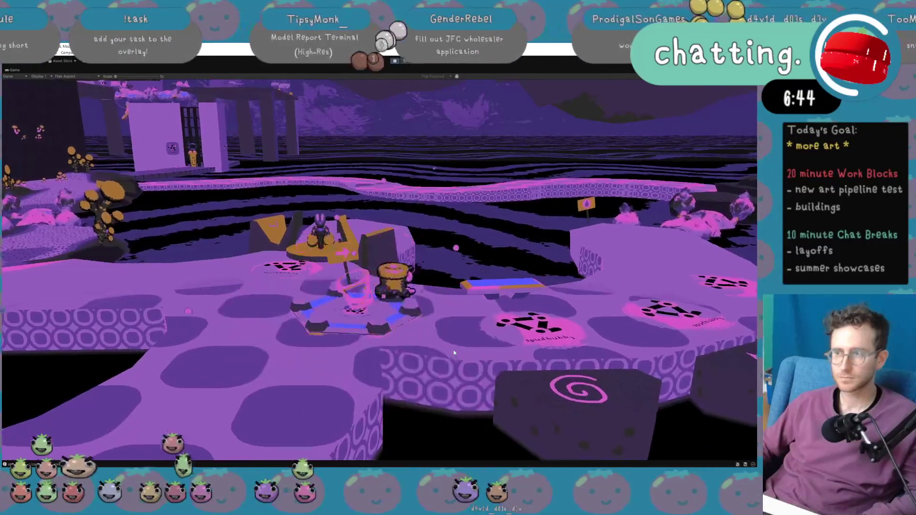
Walk the character toward the sign and off the season-tile platform.
key("a")
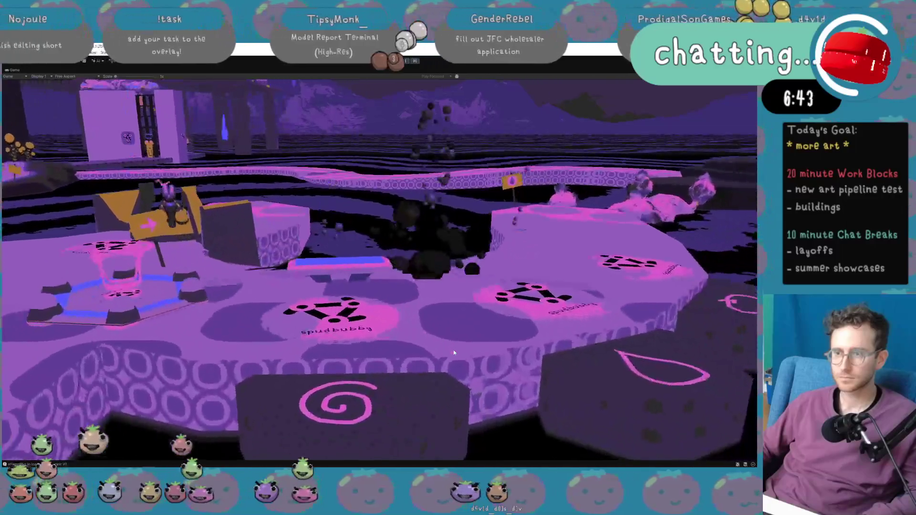
key("a")
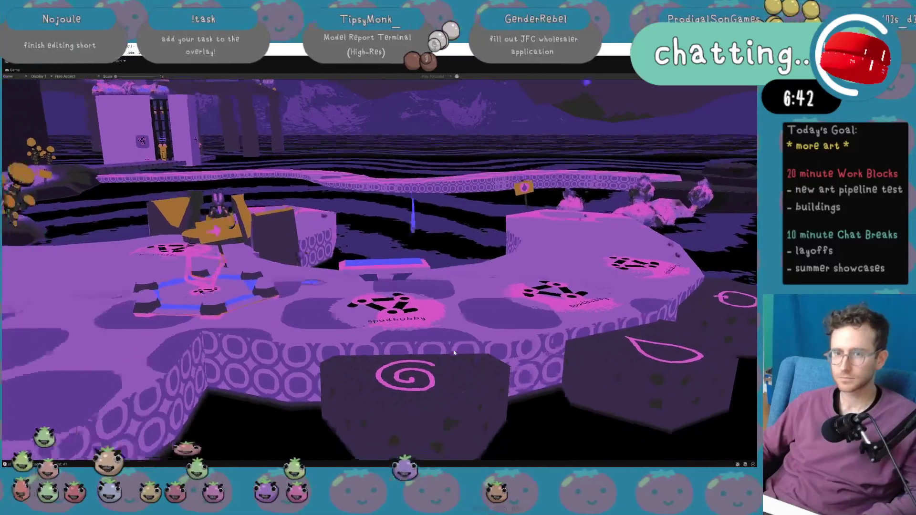
key("w")
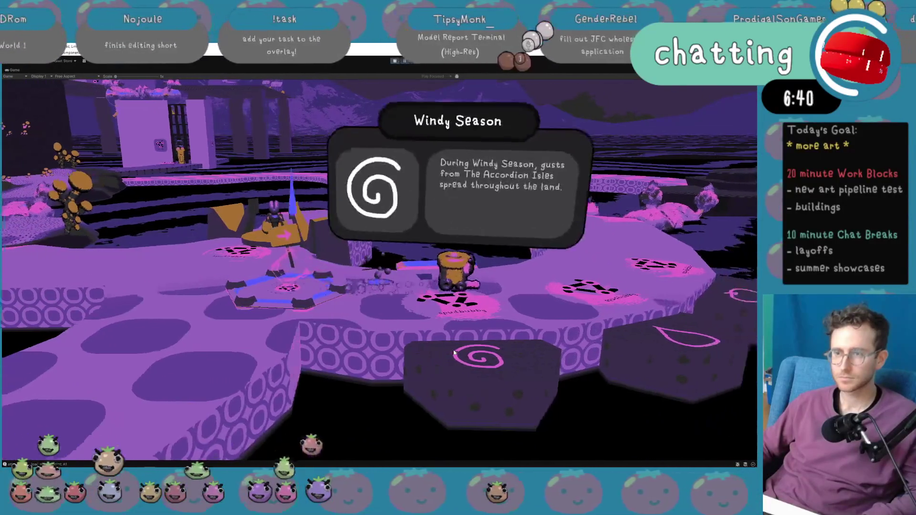
key("w")
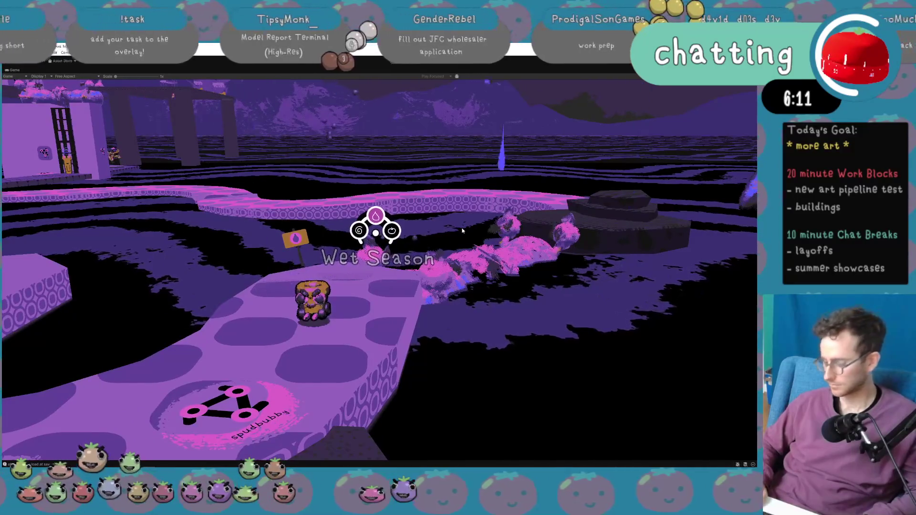
Switch briefly to Harvest Season, confirm Wet Season again, and stop play mode.
key("Right")
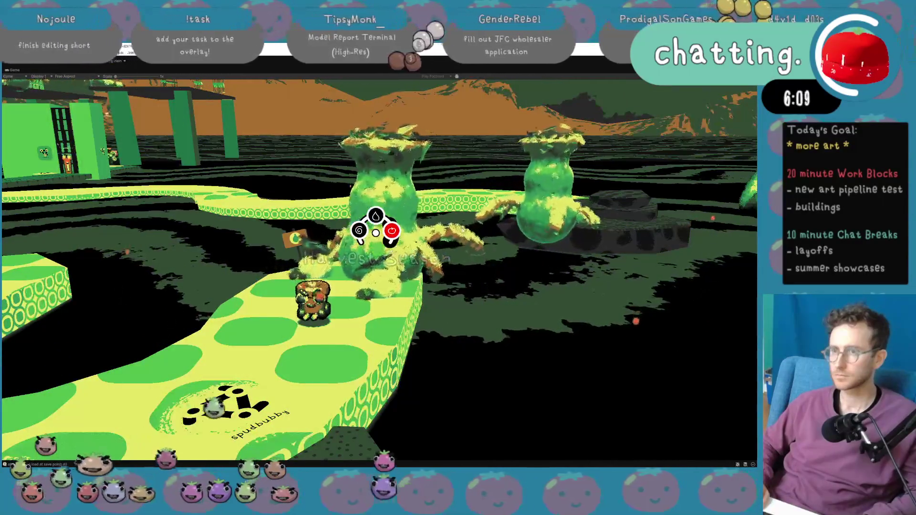
key("Left")
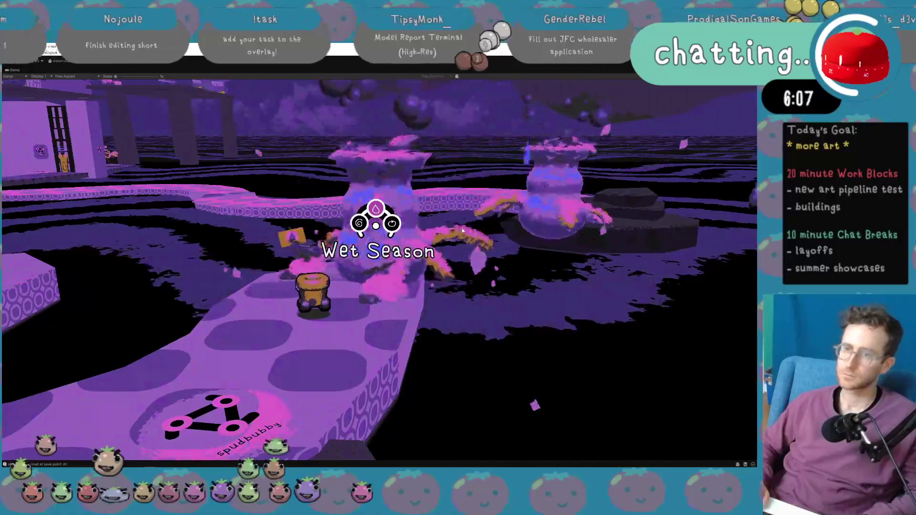
key("space")
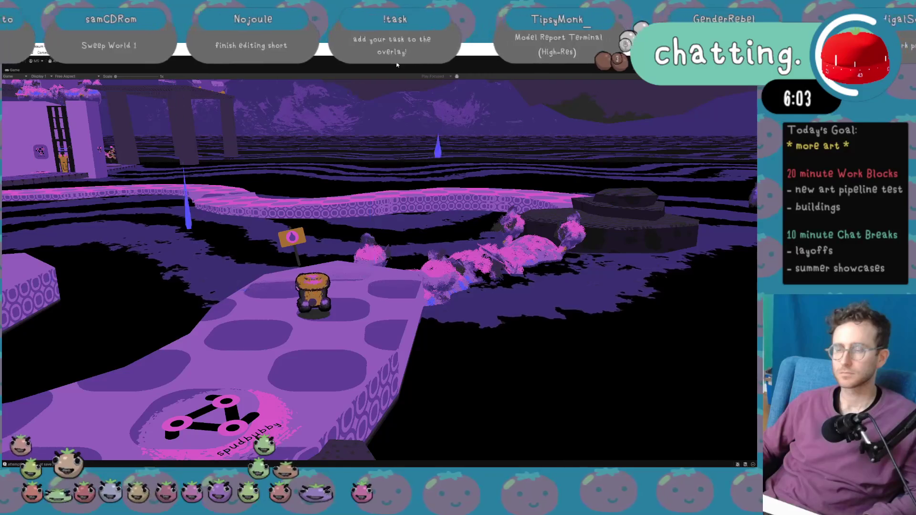
left_click(395, 61)
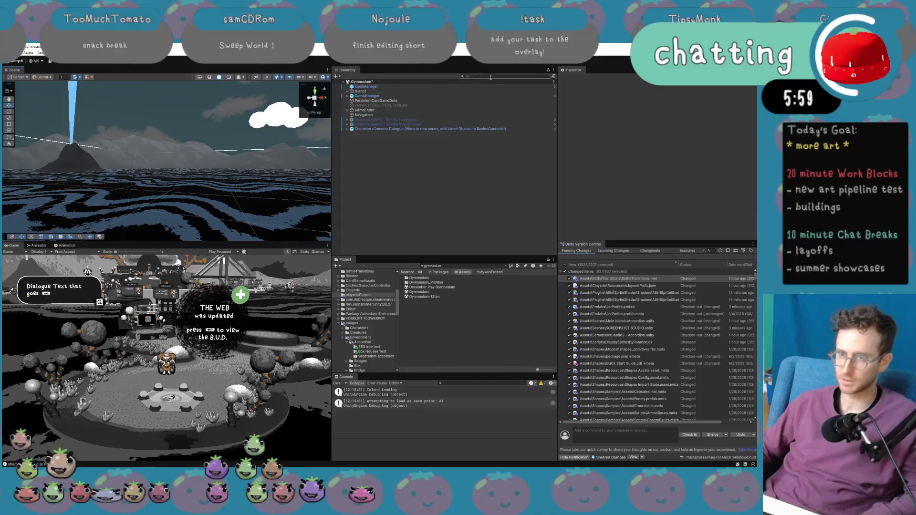
Frame the Jar found by a 'jar' Hierarchy search, then open JarPrefab_1's prefab.
type("jar")
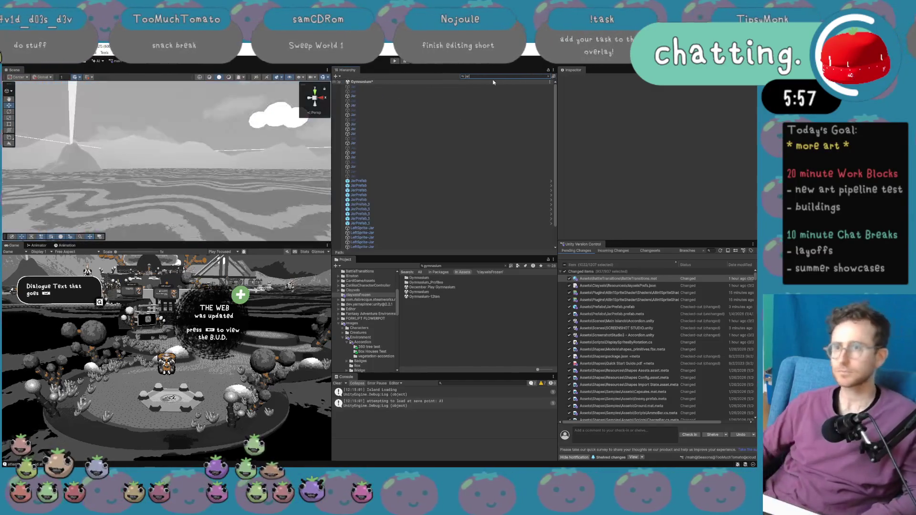
left_click(380, 116)
double_click(380, 116)
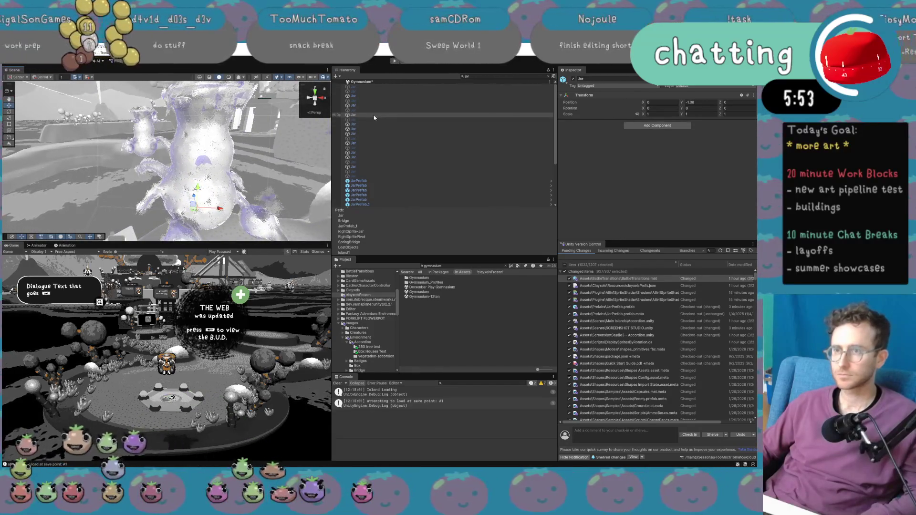
key("Escape")
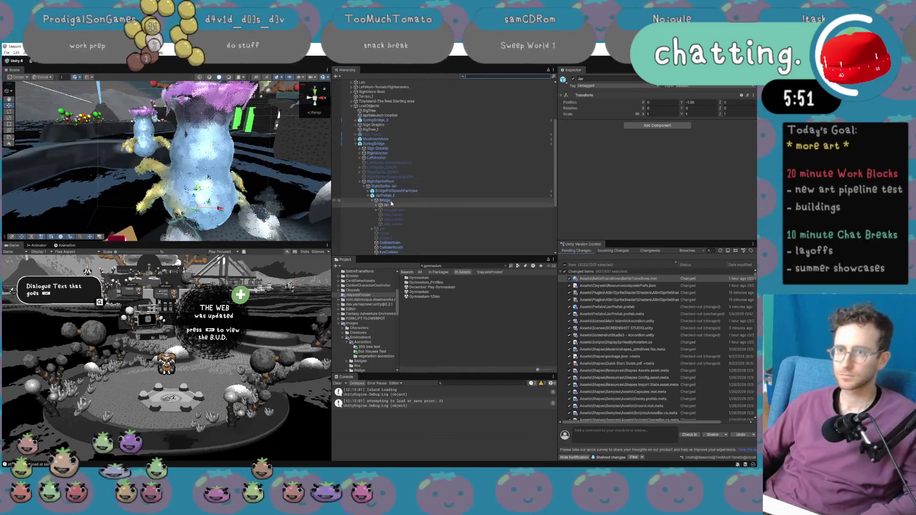
left_click(384, 196)
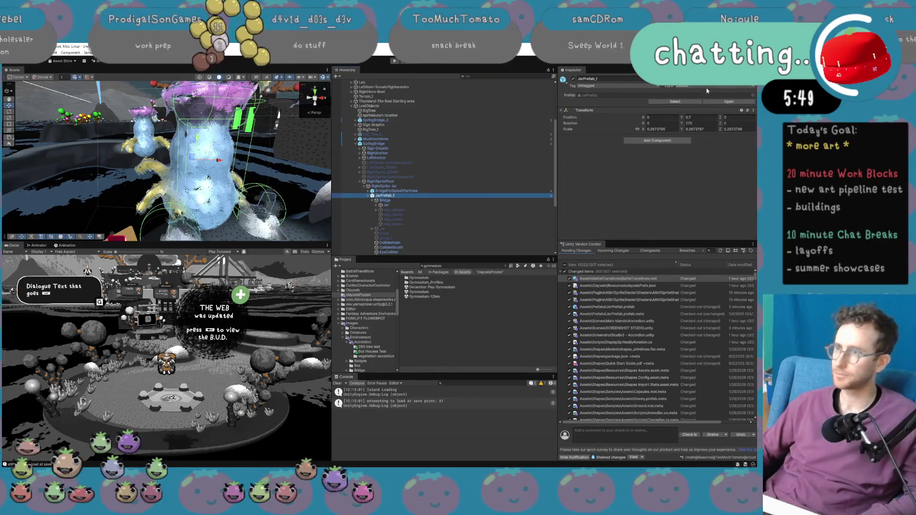
left_click(719, 100)
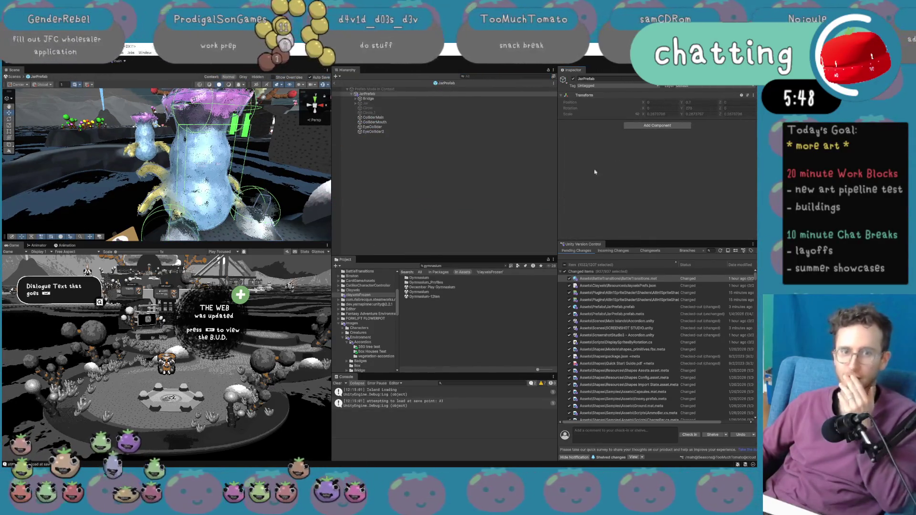
Defrost the Bridge clay's clayxels and orbit around the jar to inspect the soft clay.
left_click(368, 98)
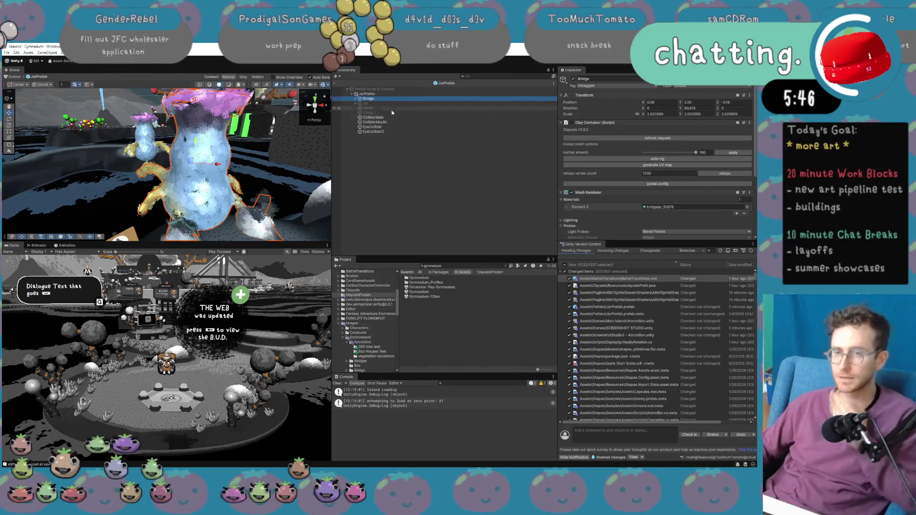
left_click_drag(256, 165, 201, 152)
left_click(657, 137)
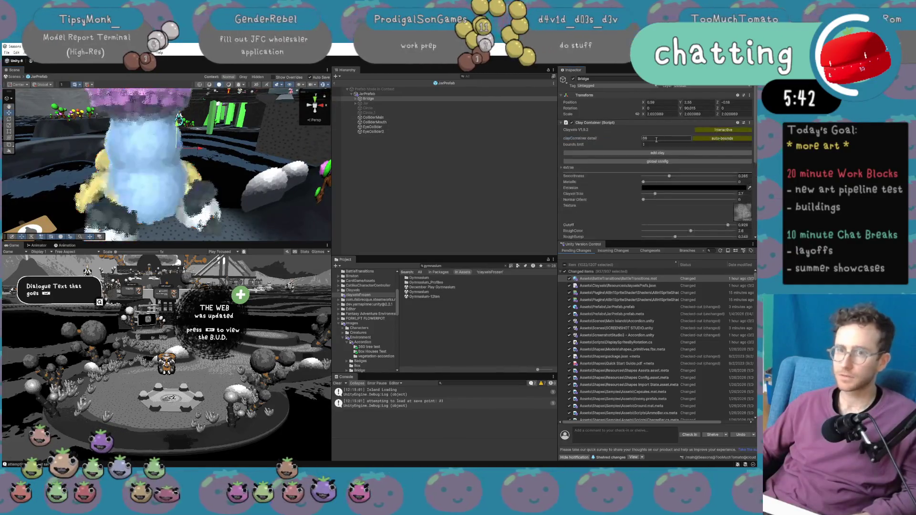
left_click(202, 201)
mouse_move(207, 201)
left_mouse_down()
mouse_move(205, 179)
mouse_move(370, 180)
mouse_move(321, 206)
left_mouse_up()
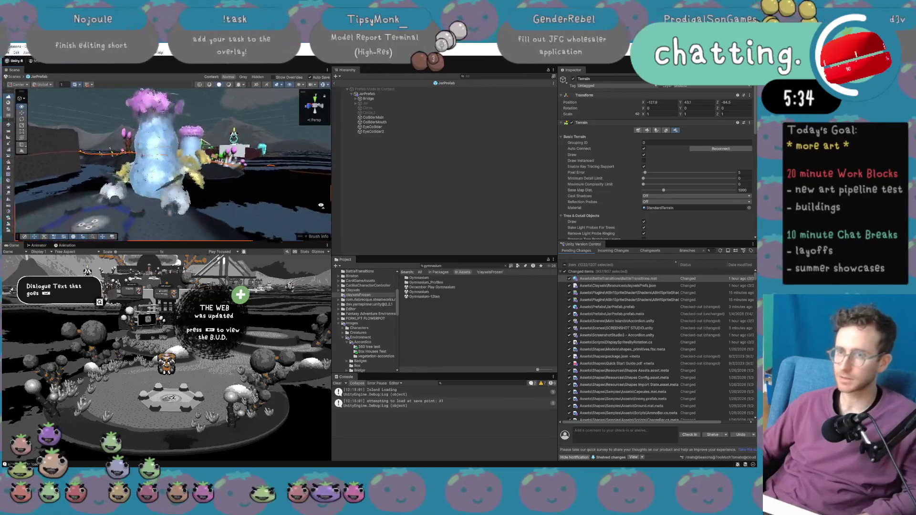
left_click(368, 98)
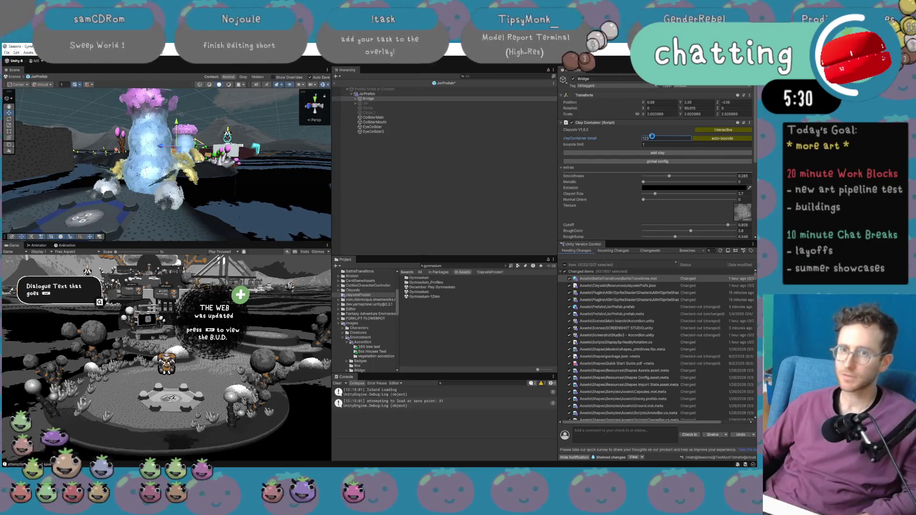
left_click_drag(271, 158, 155, 138)
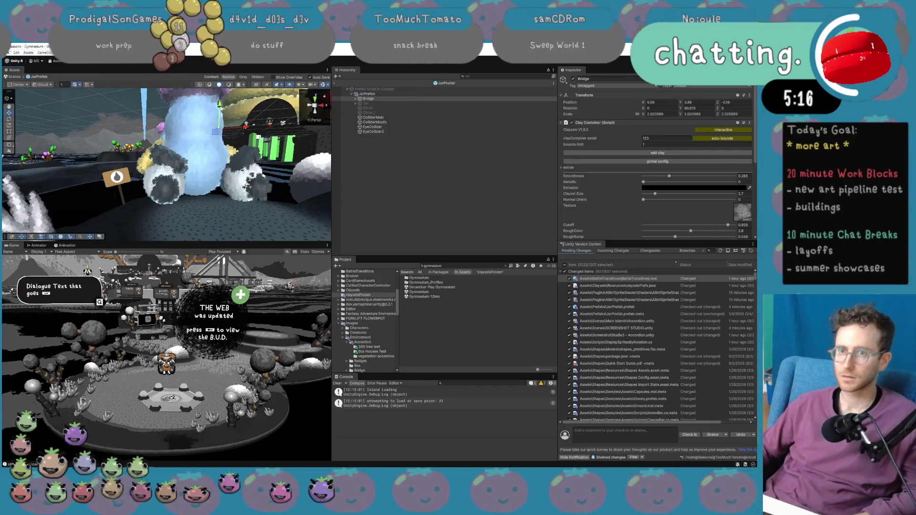
left_click_drag(167, 165, 139, 164)
mouse_move(276, 122)
left_mouse_down()
mouse_move(305, 129)
mouse_move(224, 137)
mouse_move(253, 138)
left_mouse_up()
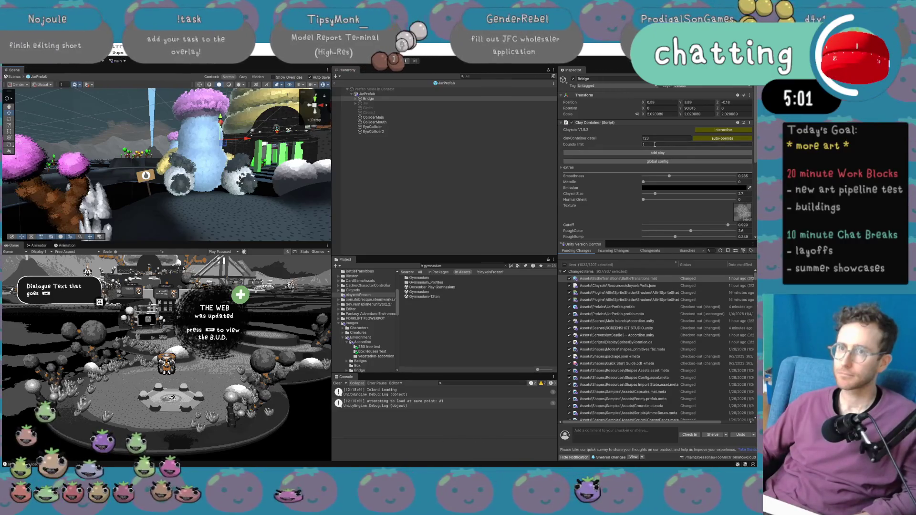
Freeze the Bridge clay into a mesh from the Clay Container's extra options.
left_click(702, 162)
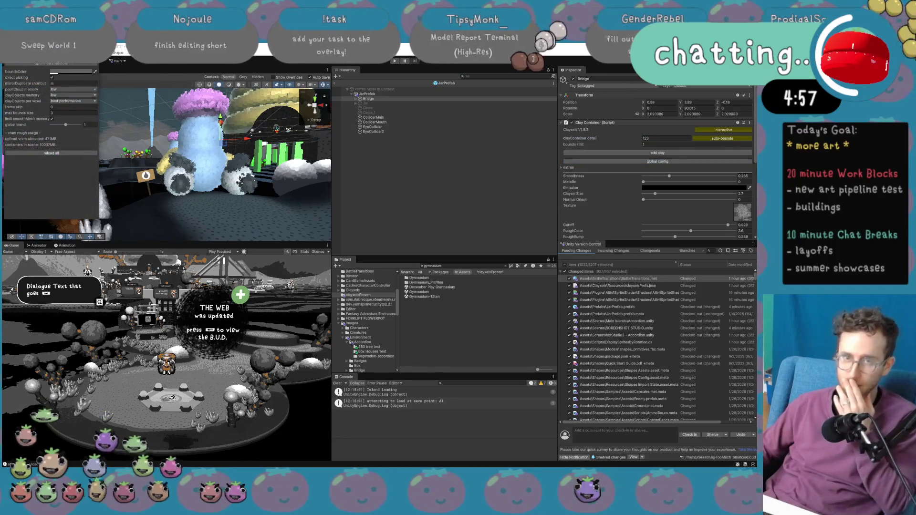
left_click(608, 140)
left_click(576, 168)
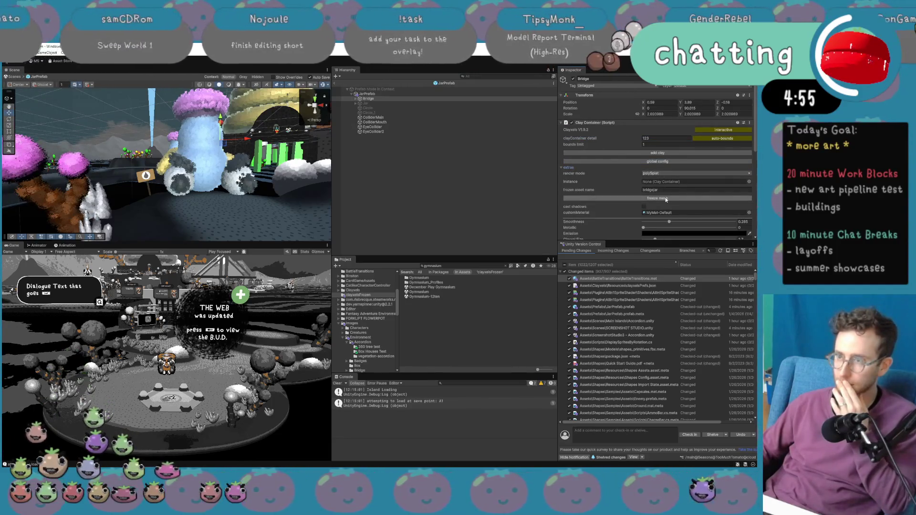
left_click(665, 198)
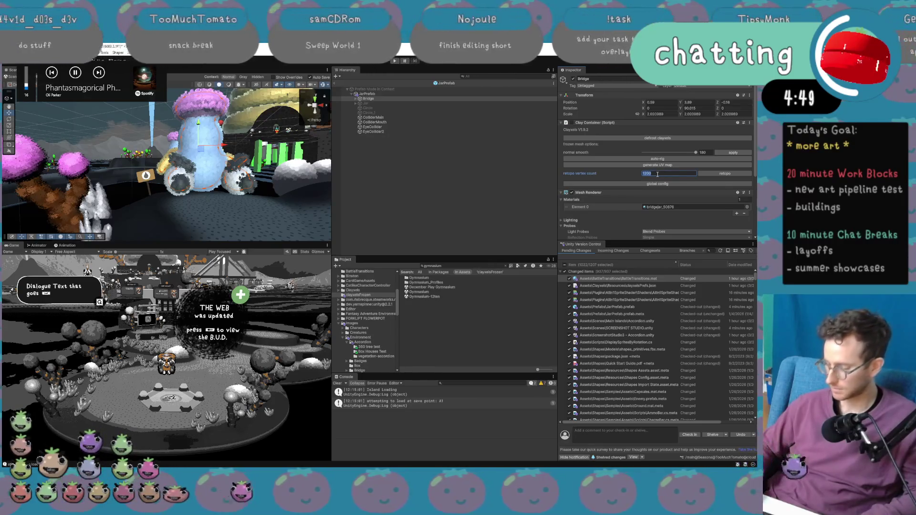
Retopologize the frozen Bridge mesh to 2000 vertices and check it on the jar.
type("2")
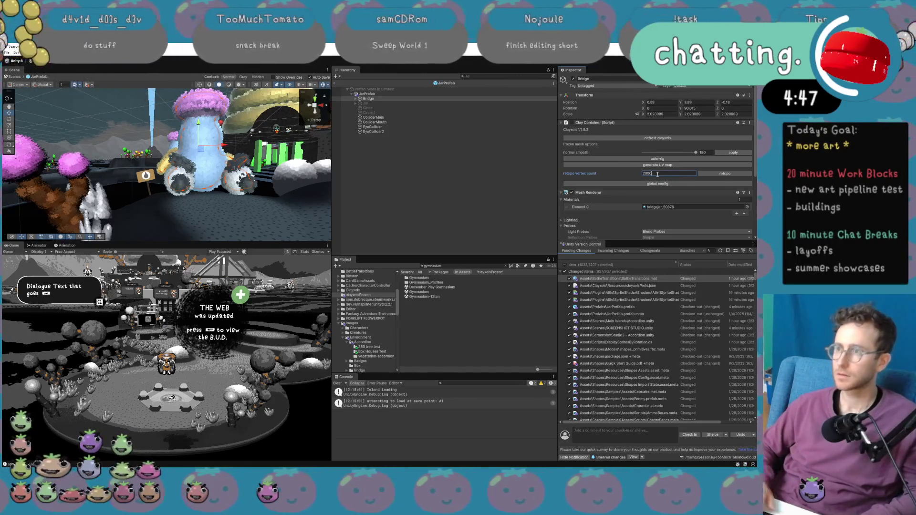
left_click(714, 174)
mouse_move(267, 191)
left_mouse_down()
mouse_move(293, 208)
mouse_move(265, 198)
left_mouse_up()
left_click_drag(239, 142, 241, 143)
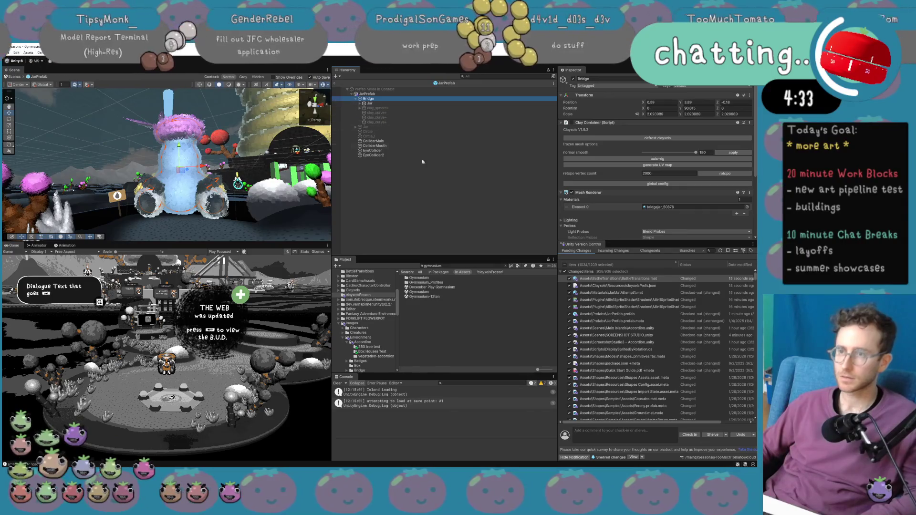
Raise the bridgejar_50876 material's Clayxel Size from 2.63 to 3.41, then reselect Bridge.
left_click(668, 208)
left_click(432, 279)
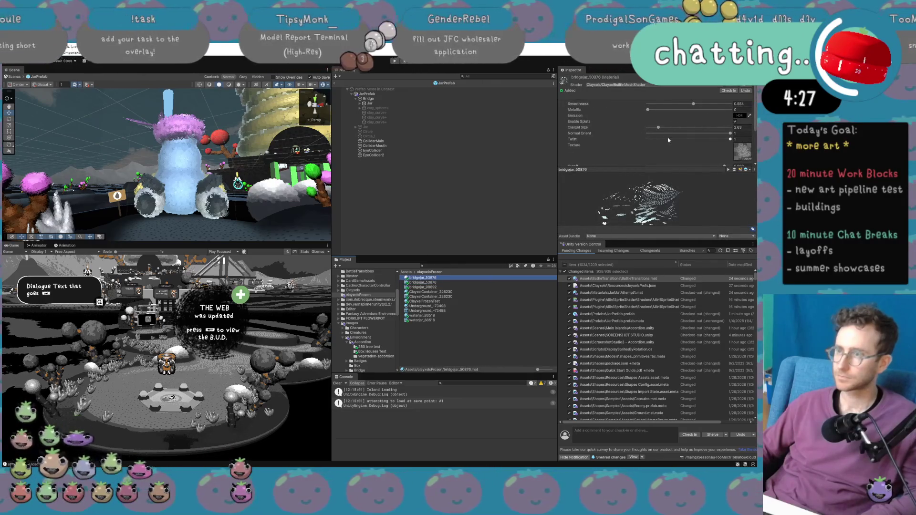
mouse_move(658, 127)
left_mouse_down()
mouse_move(649, 134)
mouse_move(657, 134)
left_mouse_up()
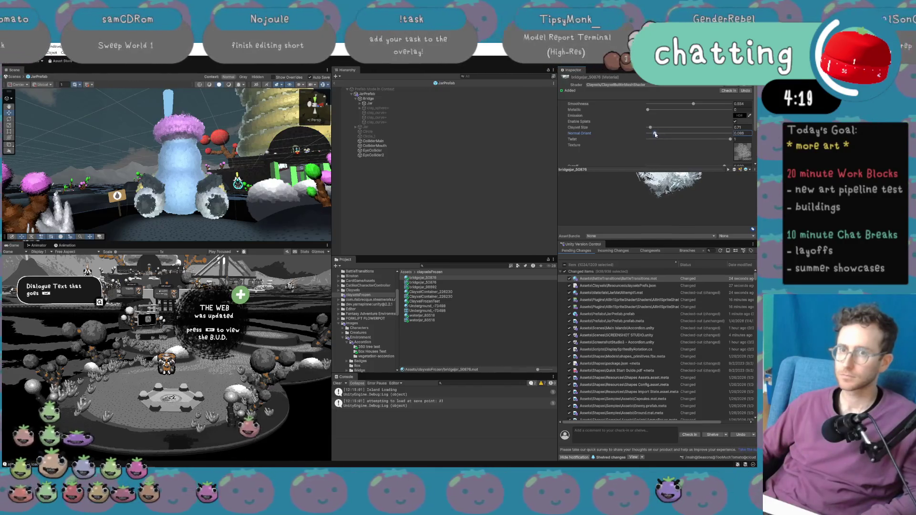
left_click(520, 151)
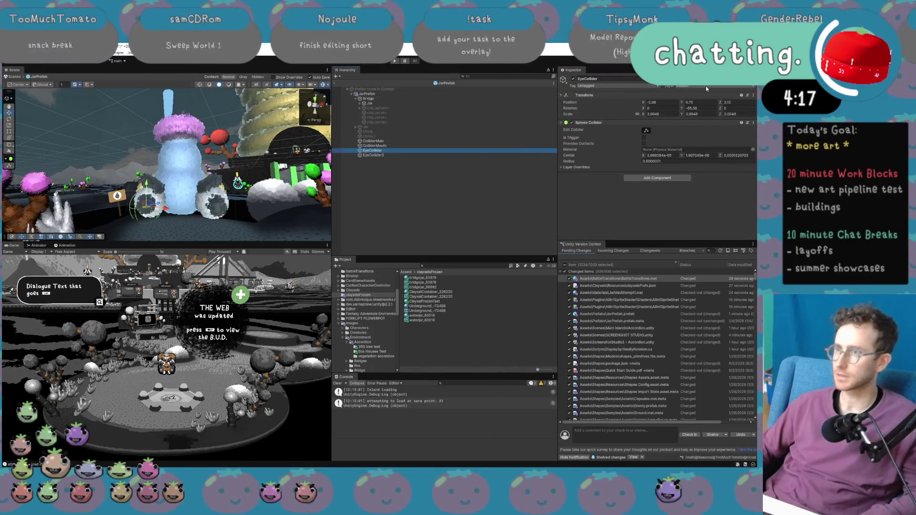
left_click(397, 98)
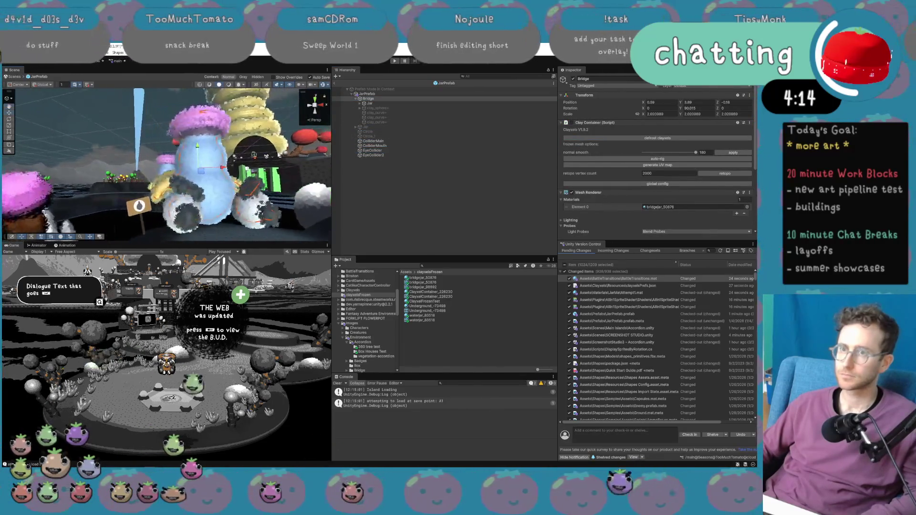
Leave prefab mode and open the JarPrefab asset from the Project folder.
left_click(430, 179)
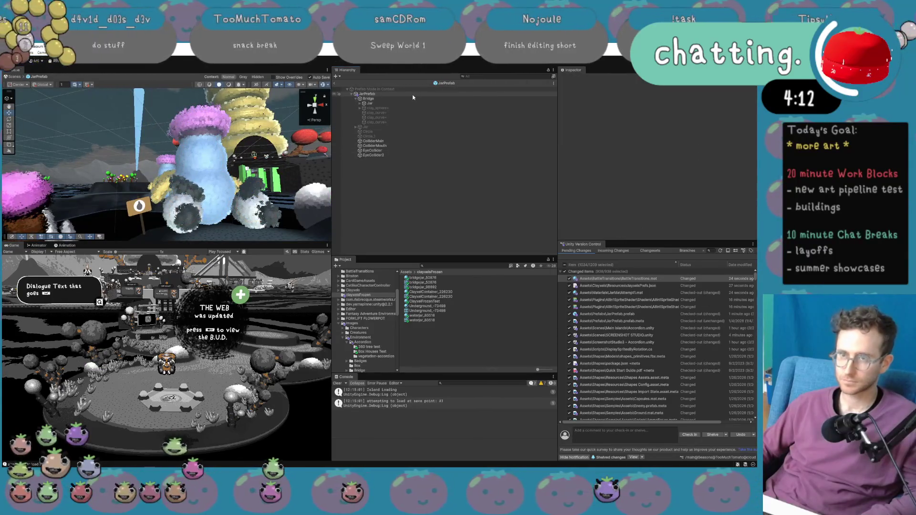
left_click(348, 84)
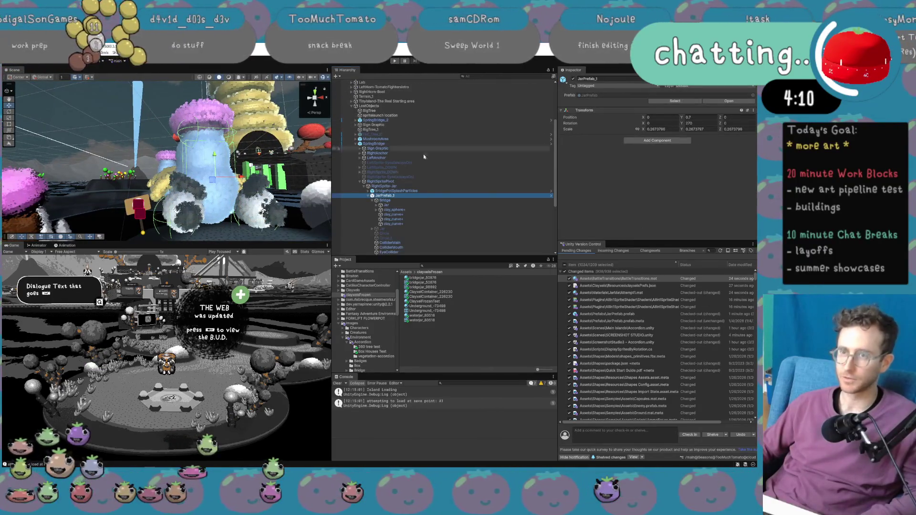
left_click(674, 101)
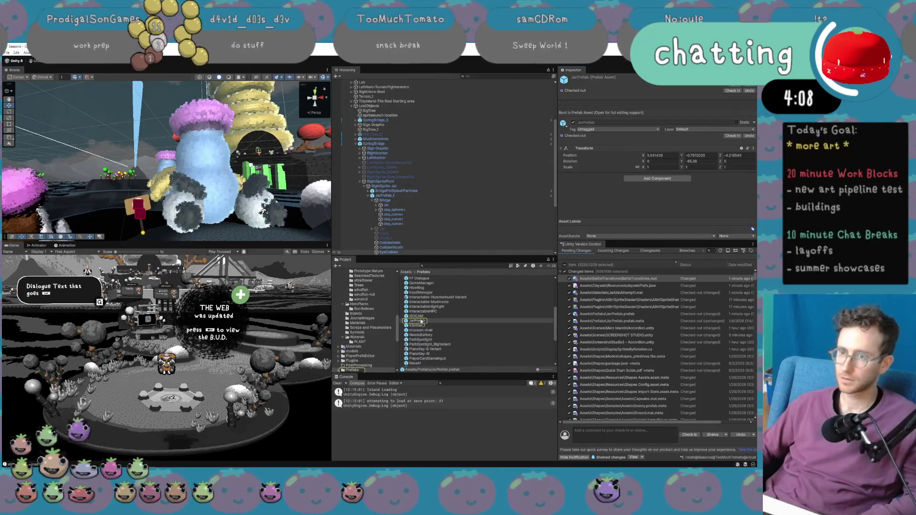
double_click(421, 321)
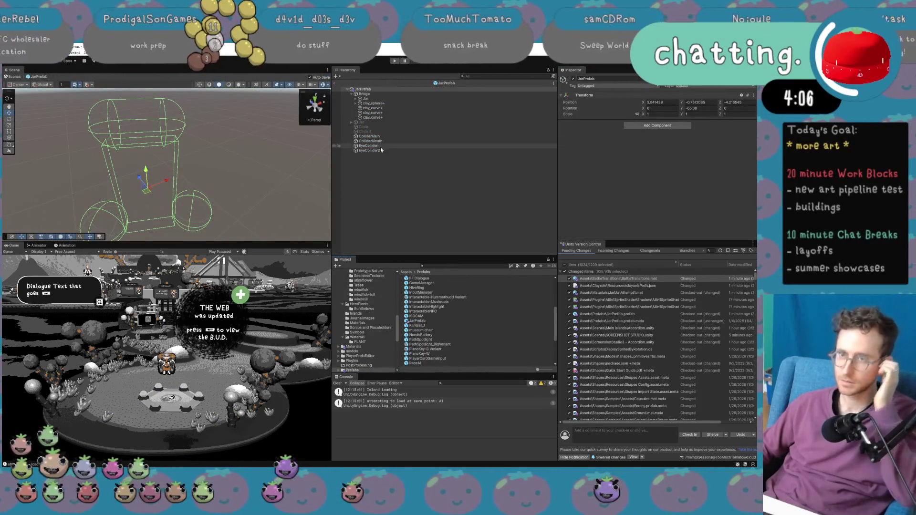
Inspect Bridge and the Jar group's clay parts, then go back to the main scene.
left_click(364, 94)
left_click_drag(182, 162, 121, 230)
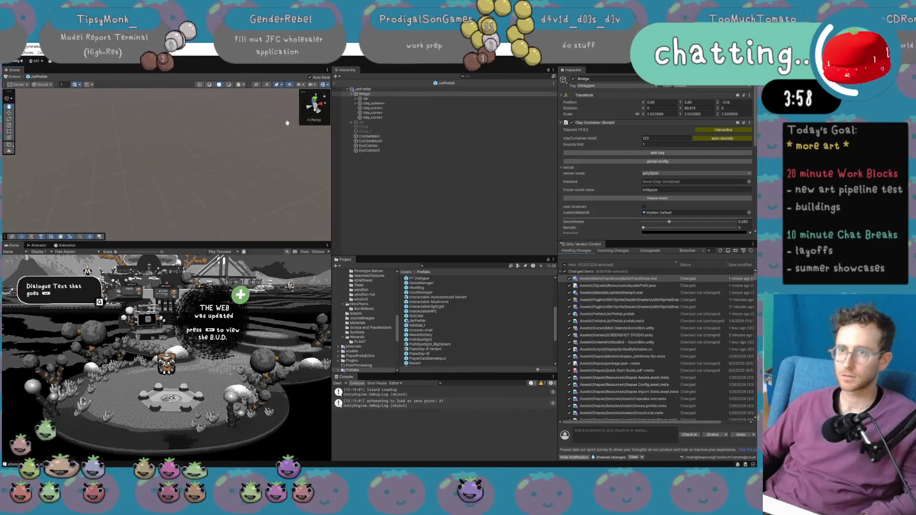
left_click(356, 99)
left_click(372, 99)
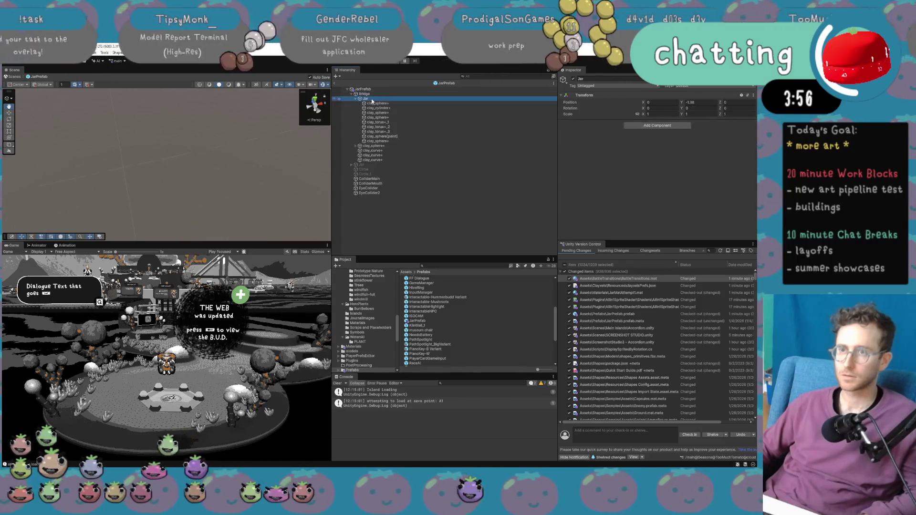
key("Up")
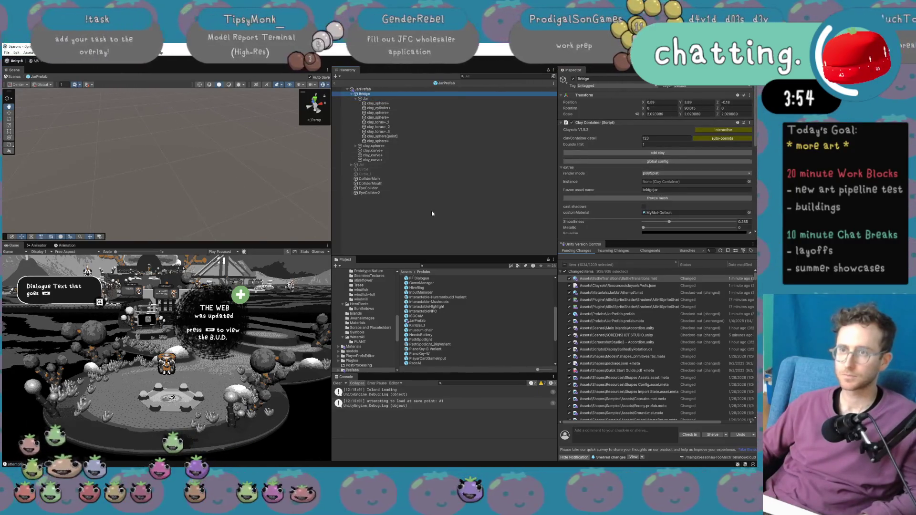
left_click(401, 229)
scroll(457, 272, "up", 3)
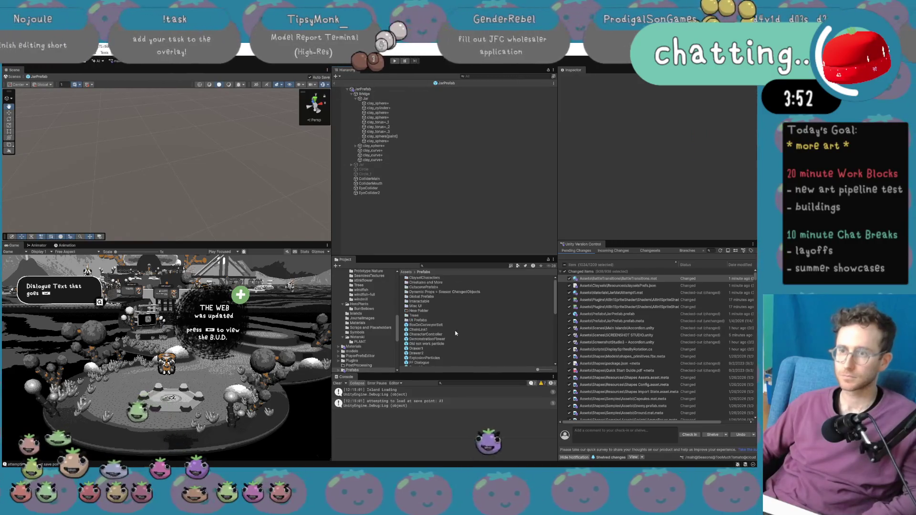
left_click(334, 83)
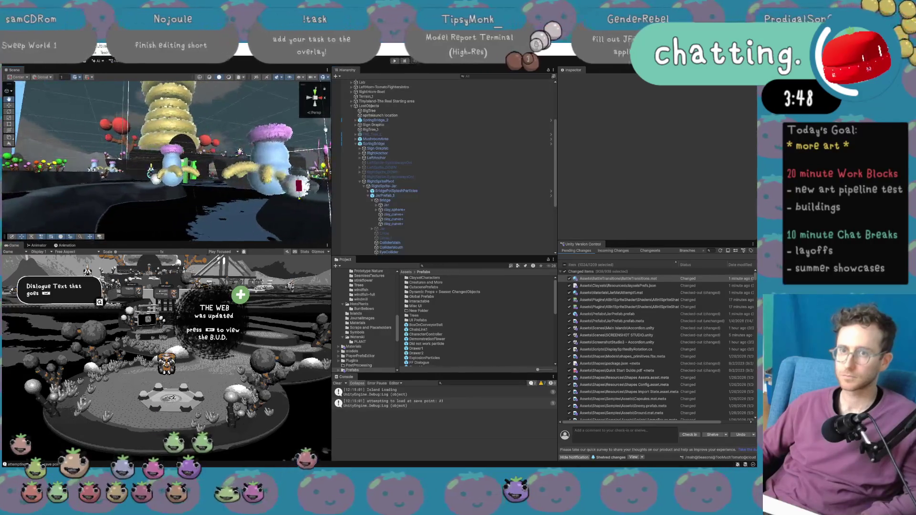
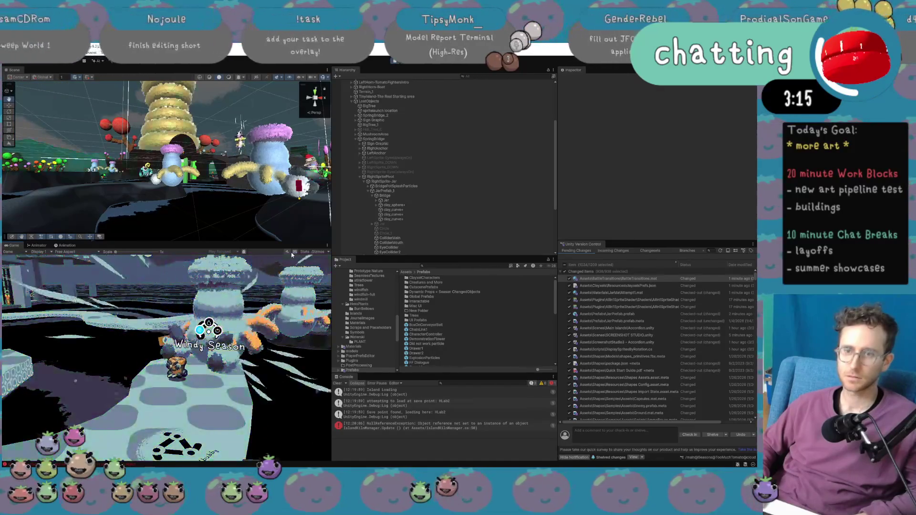
Playtest with Stats shown, switching to Windy Season (E) and back to Wet Season (Q), then stop and begin a Hierarchy search.
key("ctrl+s")
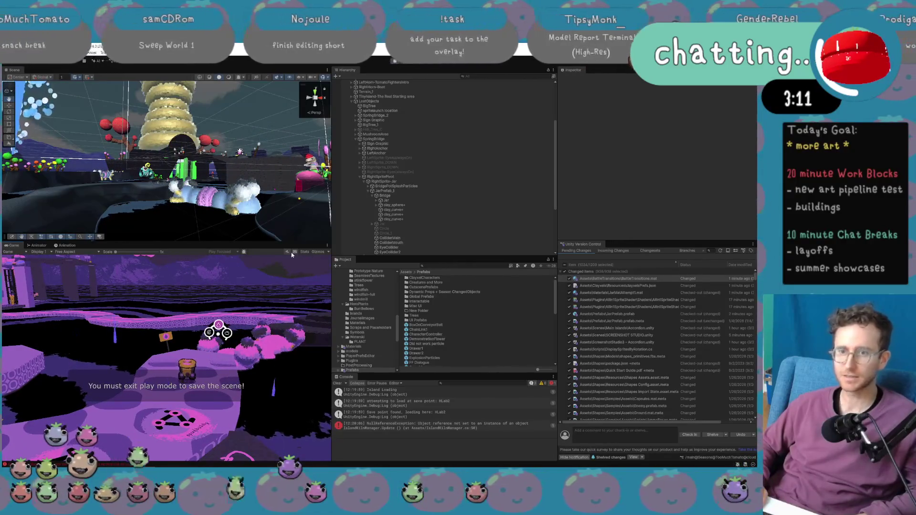
left_click(308, 251)
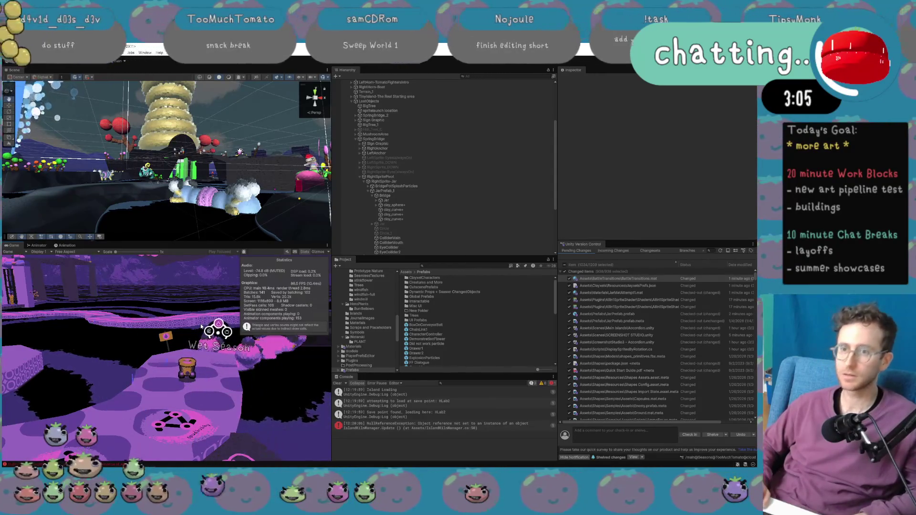
key("e")
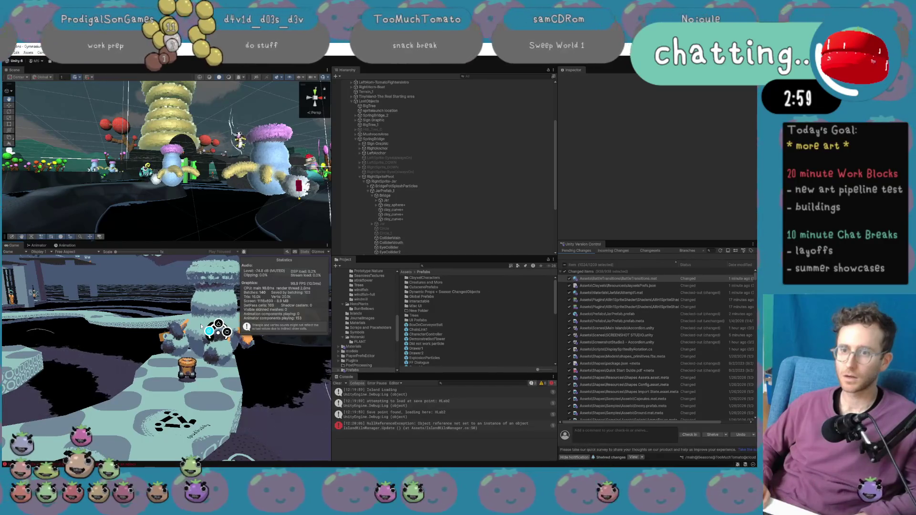
key("q")
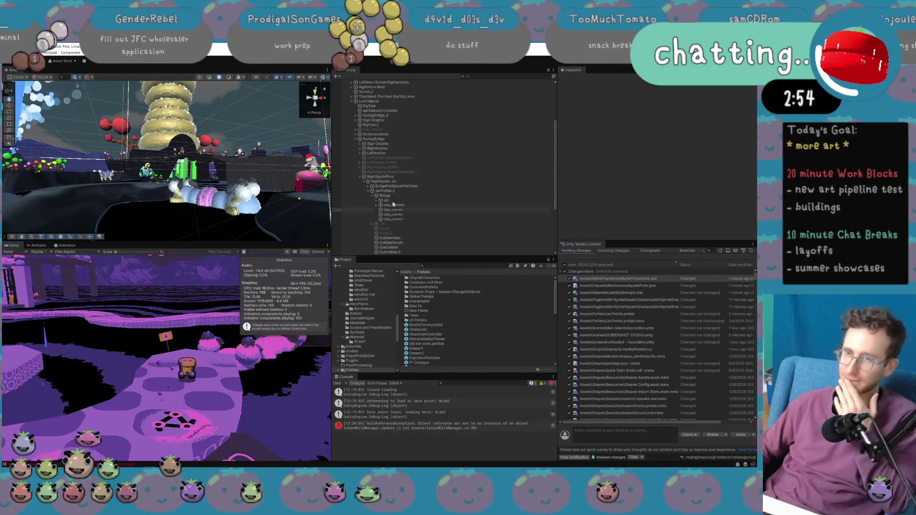
left_click(400, 61)
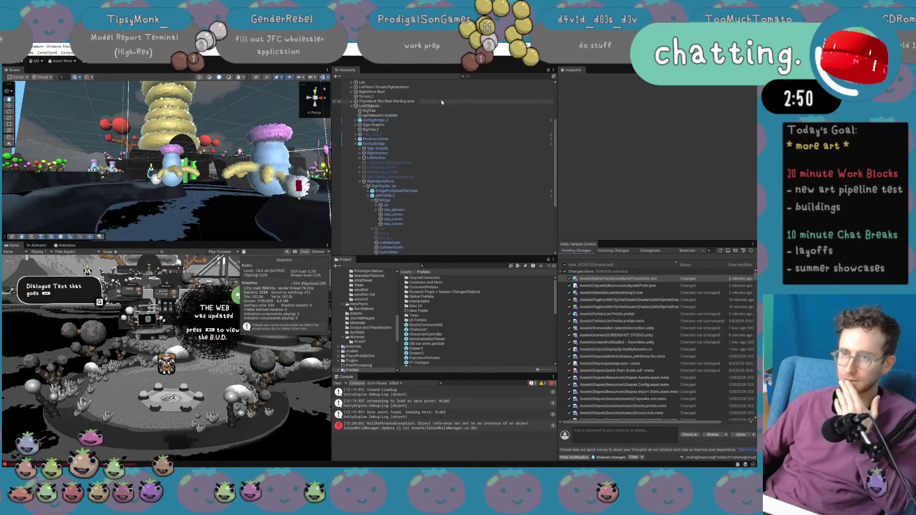
left_click(486, 76)
Search the Hierarchy for 'jar', open JarPrefab in context and select its Bridge.
type("jar")
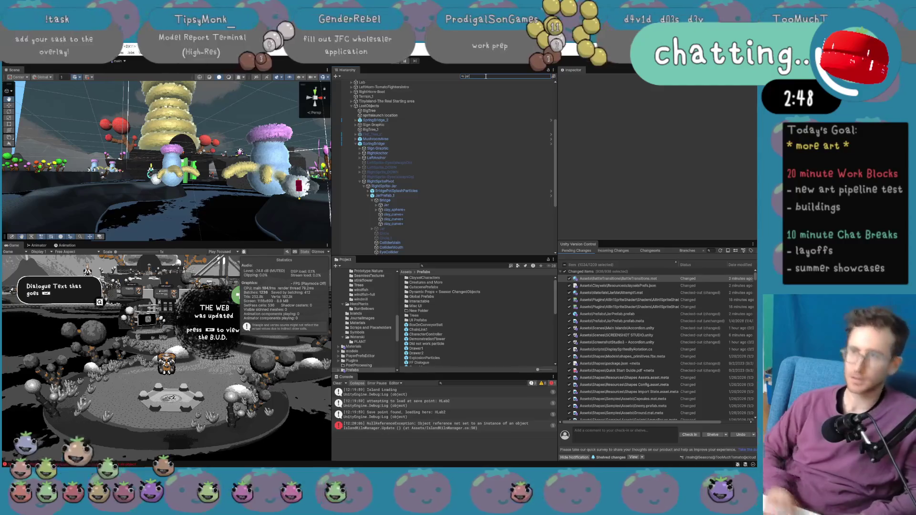
left_click(429, 157)
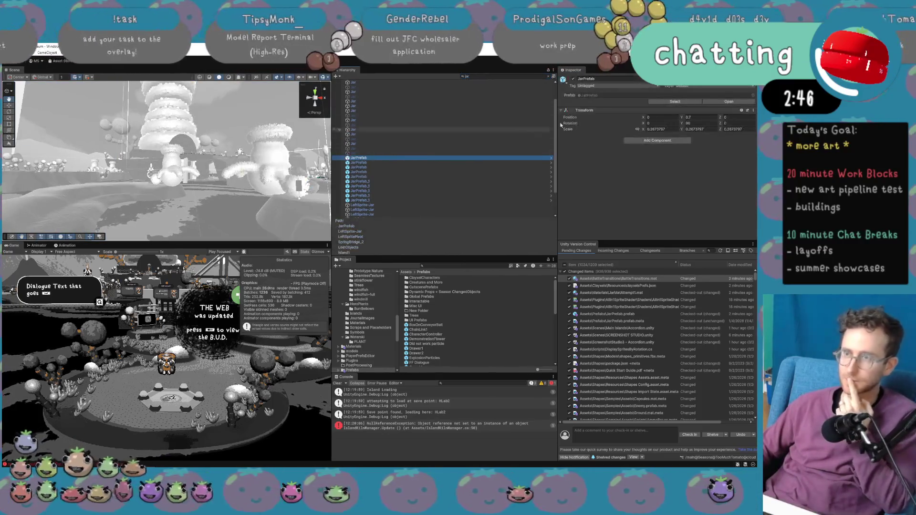
left_click(729, 101)
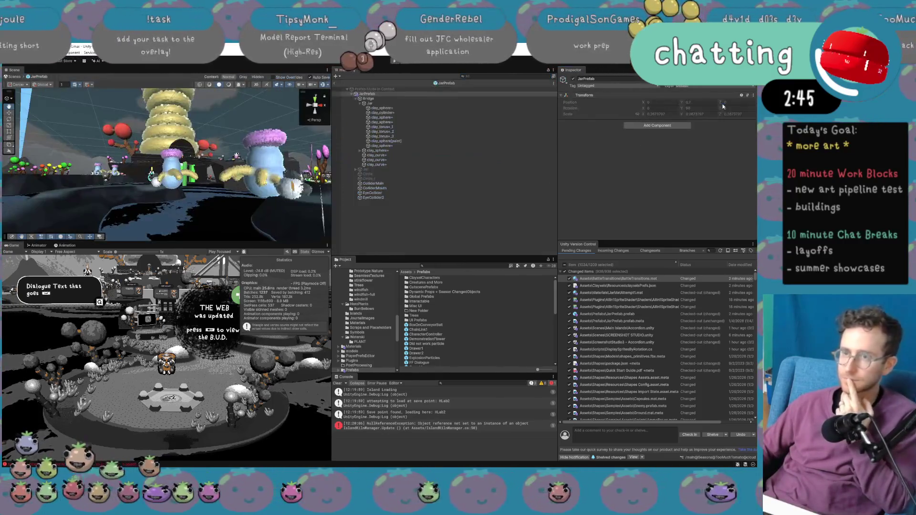
left_click(465, 99)
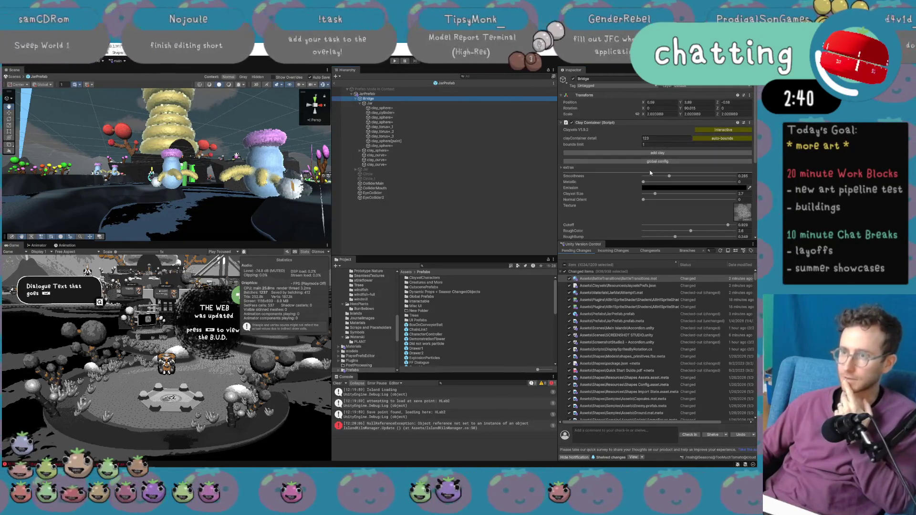
Freeze the clay Bridge into a mesh with retopo vertex count 2000, then return to the scene.
left_click(584, 168)
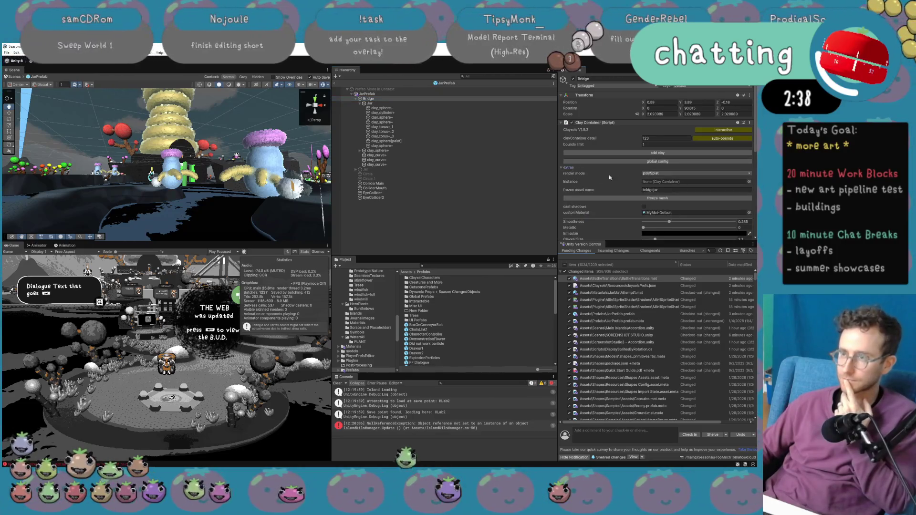
left_click(655, 199)
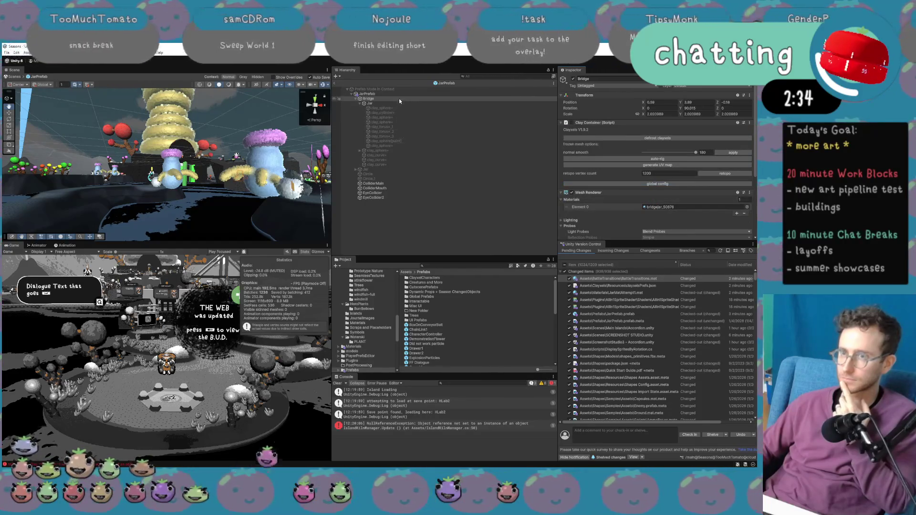
key("f")
left_click_drag(205, 167, 393, 164)
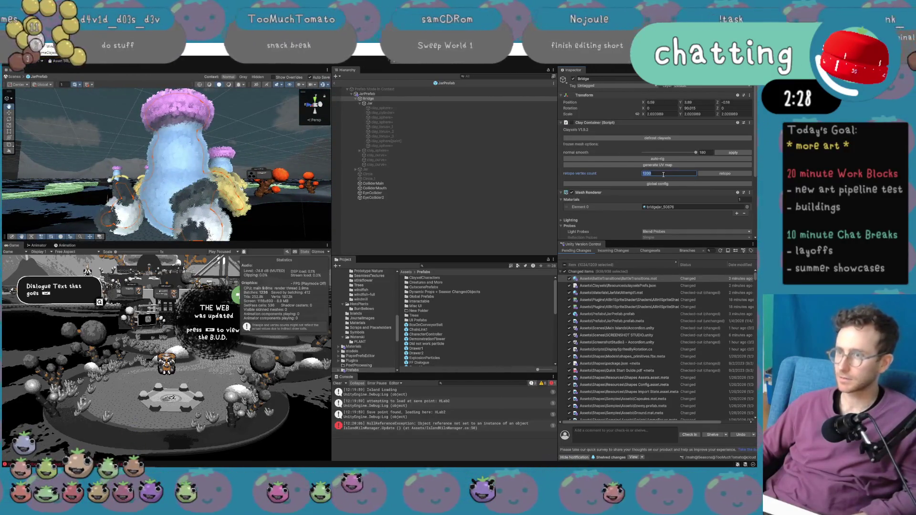
type("20")
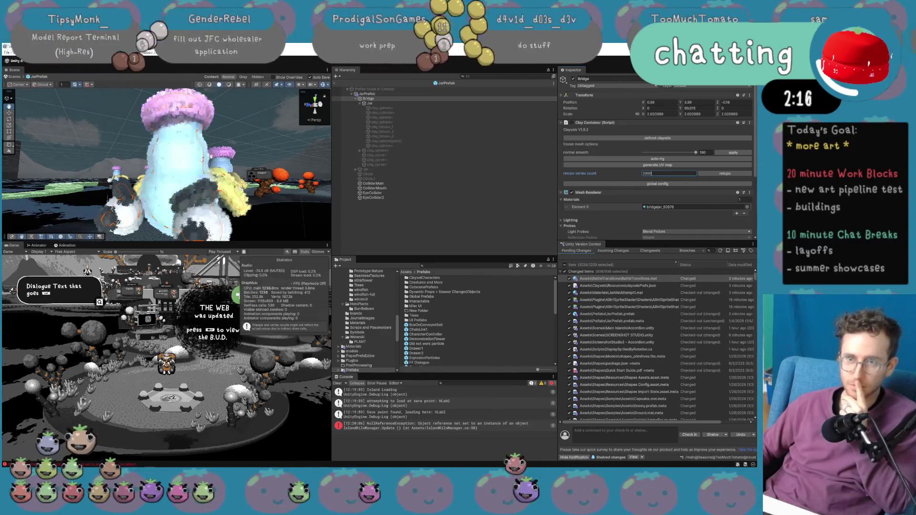
double_click(670, 173)
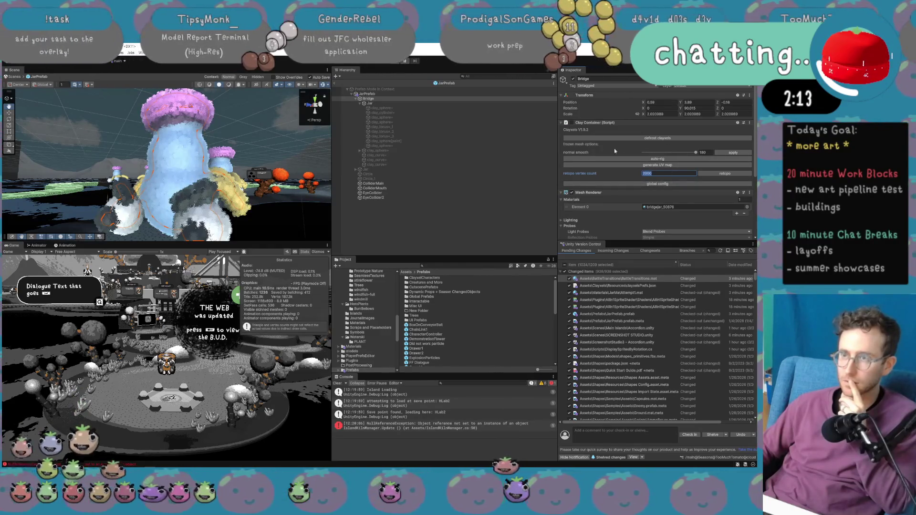
left_click(336, 84)
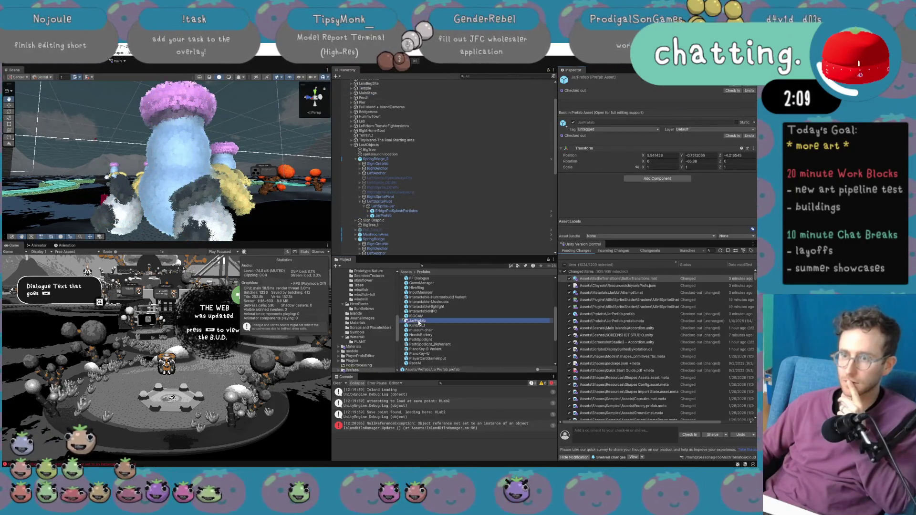
Reopen JarPrefab, freeze the Bridge clay and retopologise it to 2000 vertices.
double_click(418, 323)
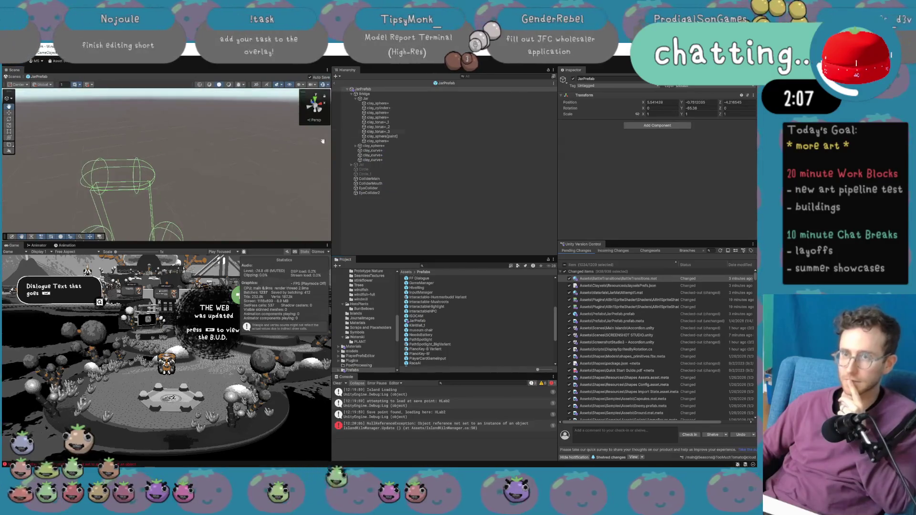
left_click(382, 95)
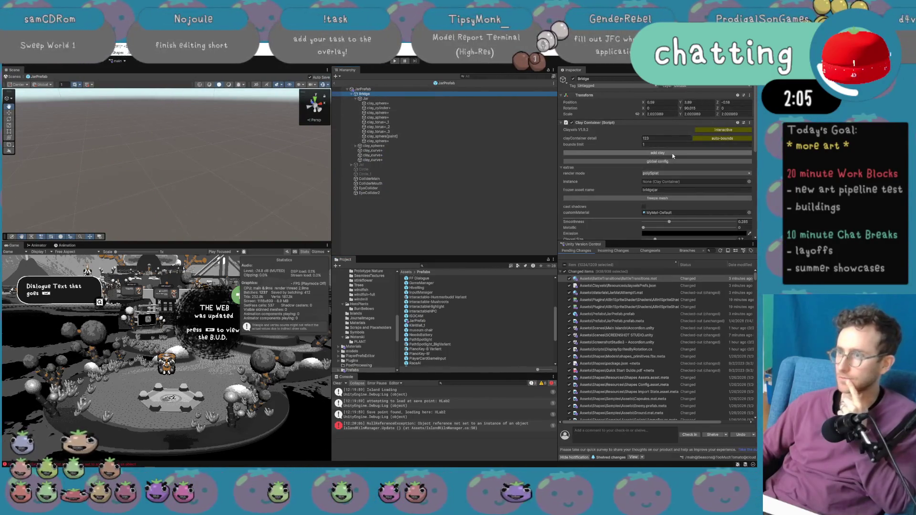
left_click(667, 200)
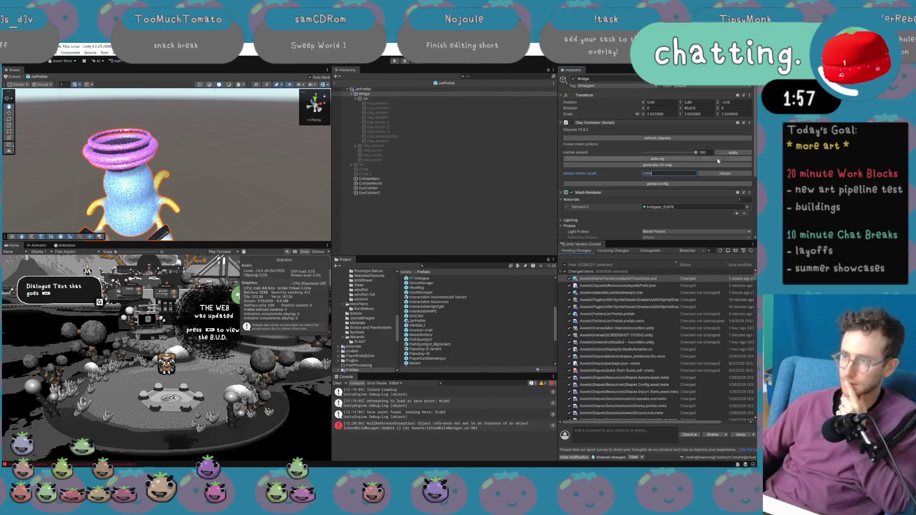
left_click(723, 174)
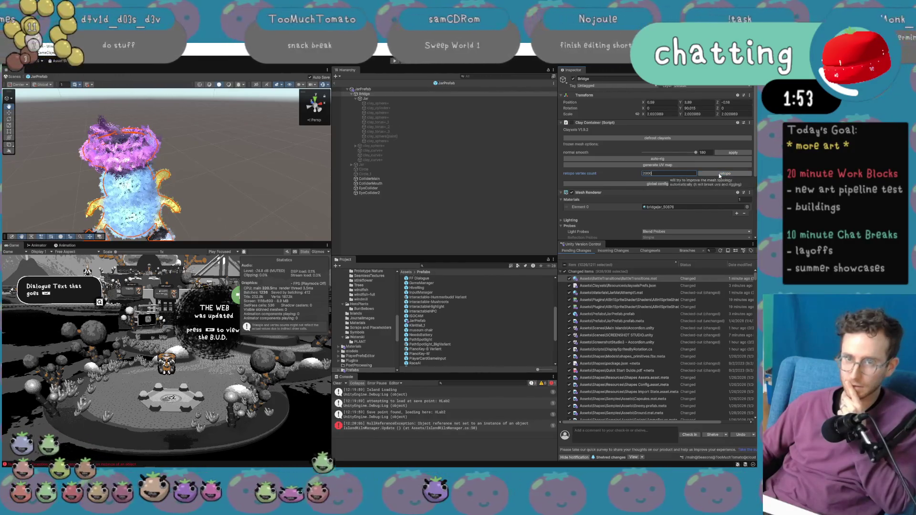
Orbit and pan around the jar's side and from a lower angle, then frame the whole jar.
left_click_drag(286, 152, 243, 148)
left_click_drag(207, 175, 306, 165)
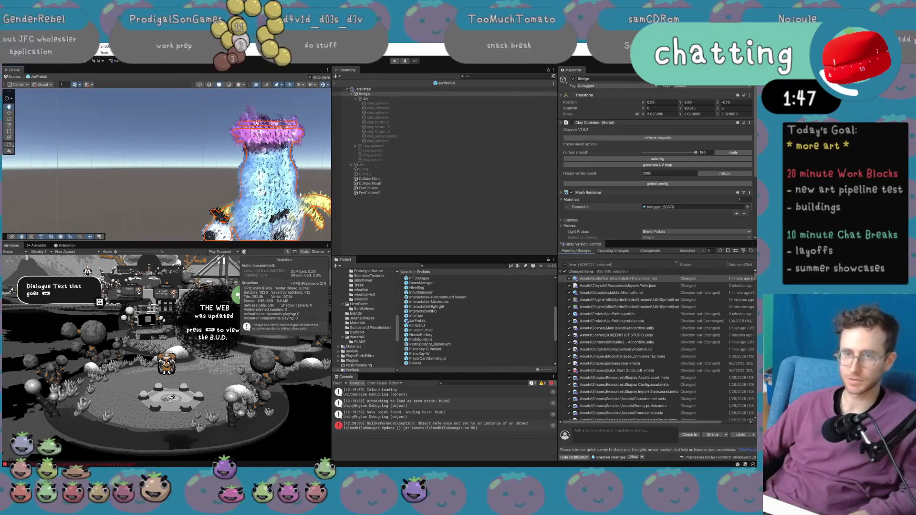
mouse_move(286, 162)
left_mouse_down()
mouse_move(219, 170)
mouse_move(254, 183)
left_mouse_up()
key("f")
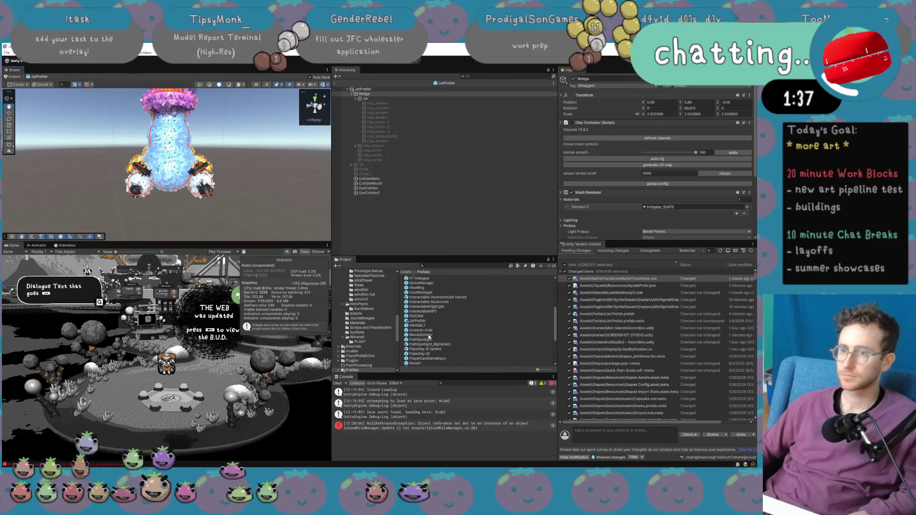
Set bridgejar_50876's Normal Orient to 1, RoughBump to 0.129 and Clayxel Size to 1.59.
double_click(666, 208)
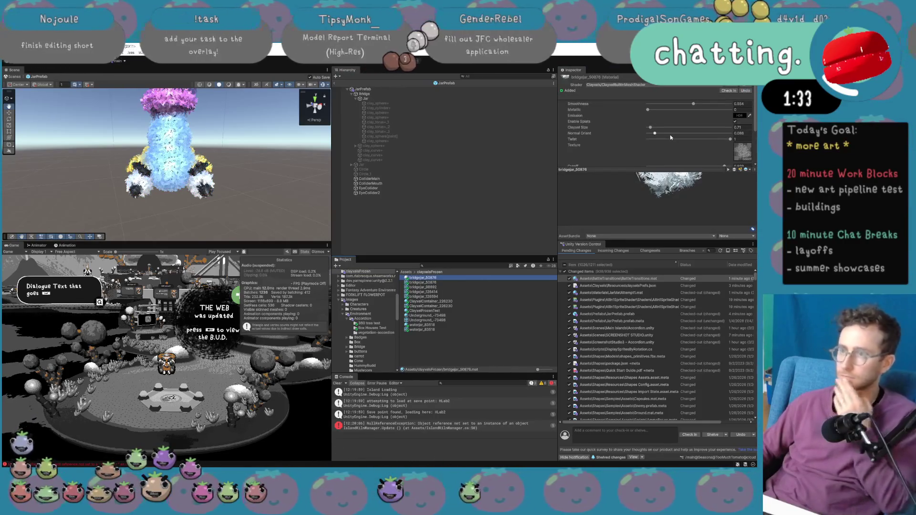
left_click_drag(655, 135, 574, 137)
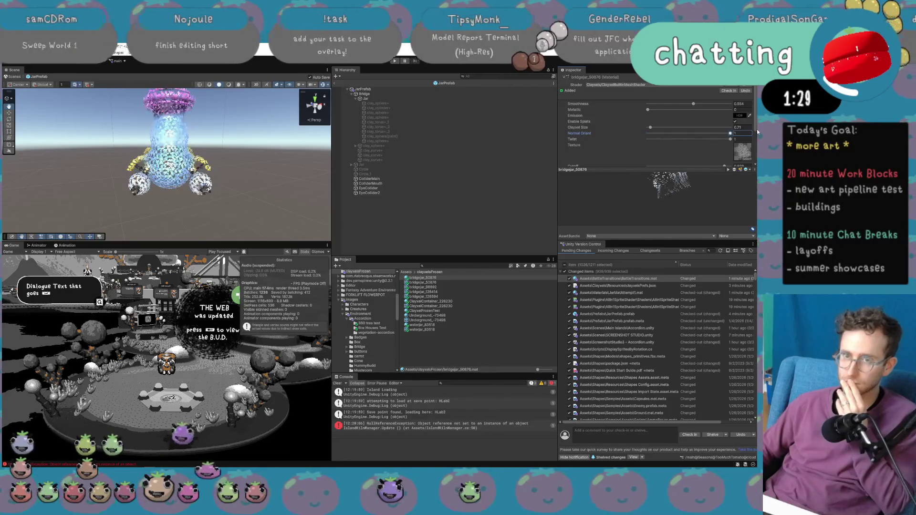
type("1")
scroll(661, 140, "down", 1)
scroll(660, 140, "down", 1)
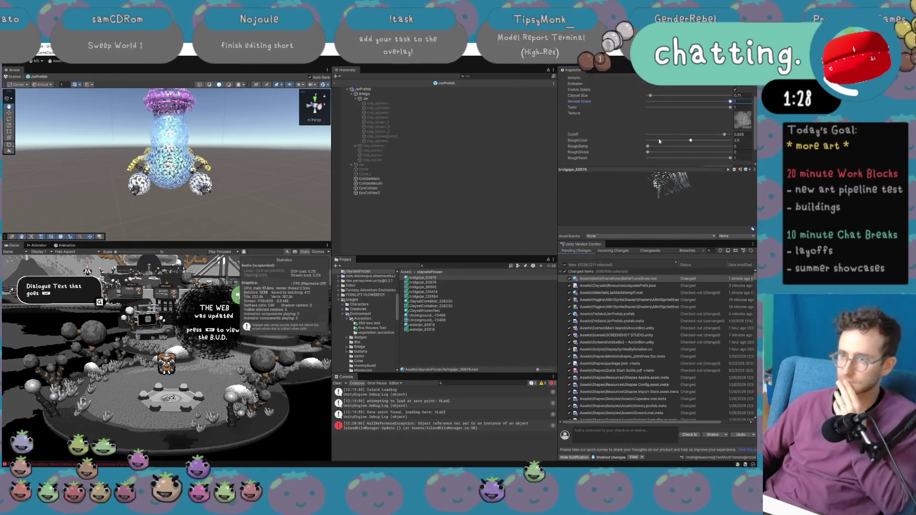
left_click_drag(650, 147, 659, 147)
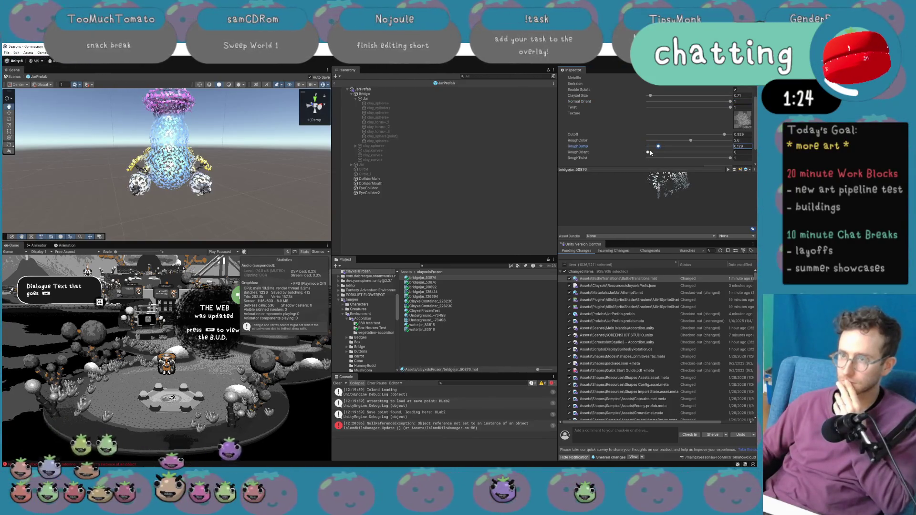
left_click_drag(651, 100, 656, 101)
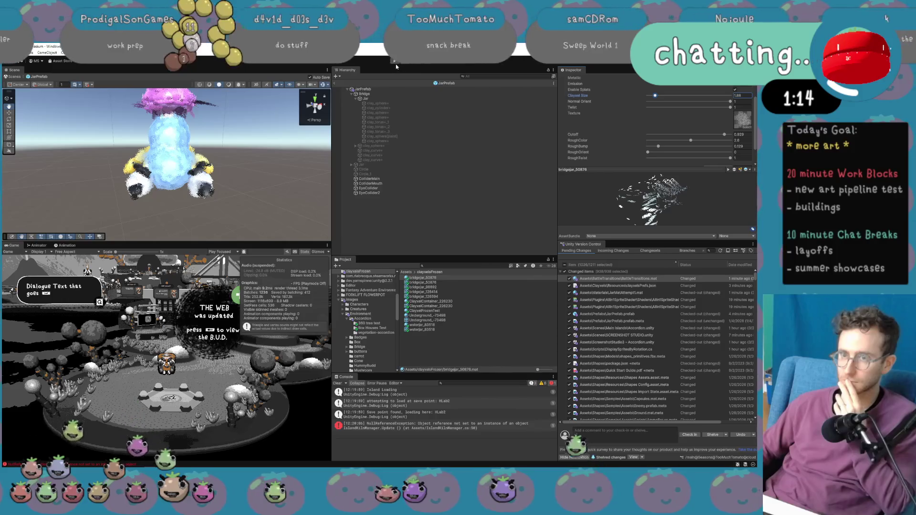
left_click(395, 61)
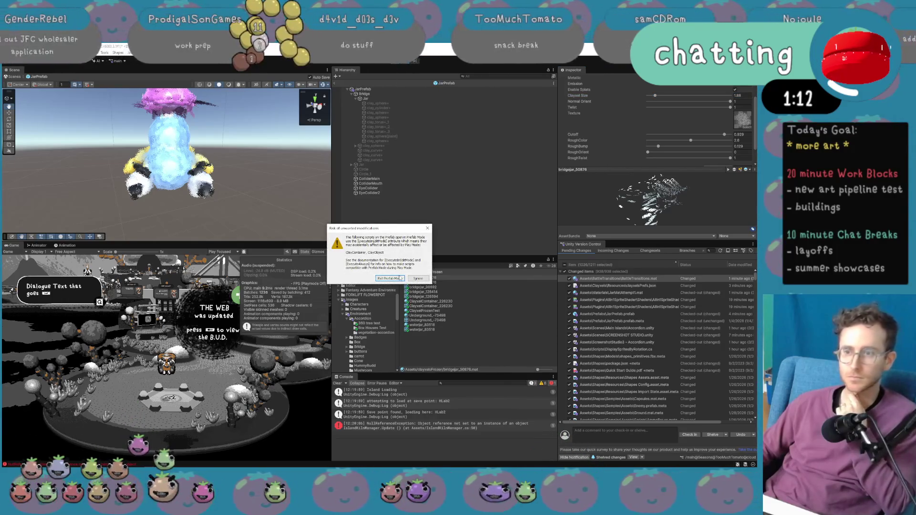
Ignore the unwanted-modifications warning so the playtest runs, then select the jar's Bridge.
left_click(418, 278)
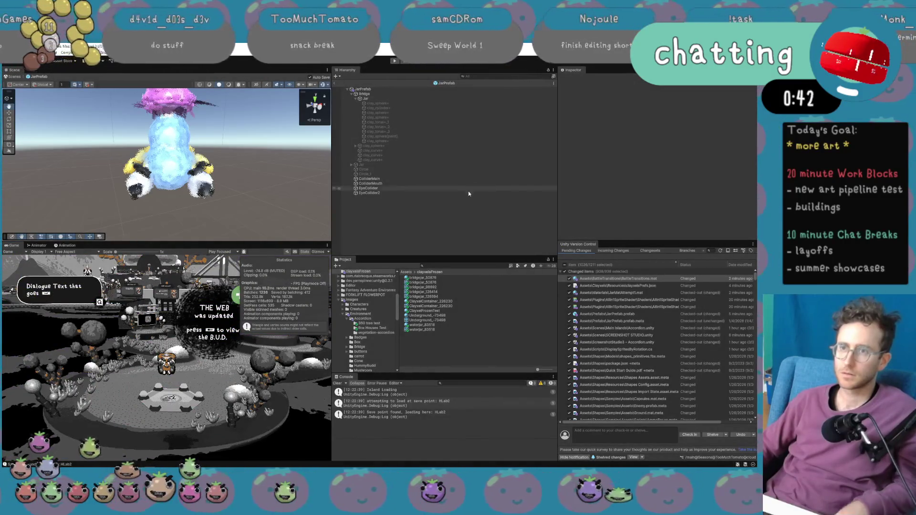
left_click(384, 94)
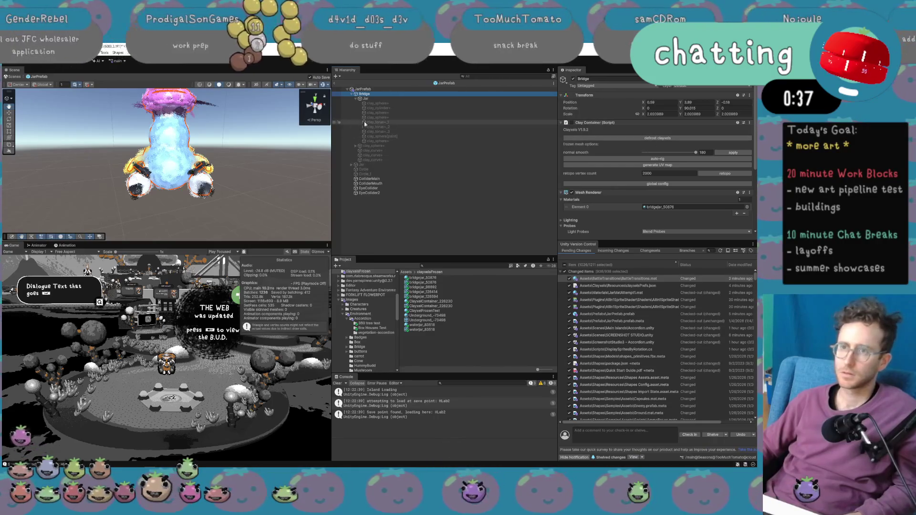
Exit the prefab and survey the level, inspecting Terrain and Character+Camera+Dialogue.
left_click(344, 82)
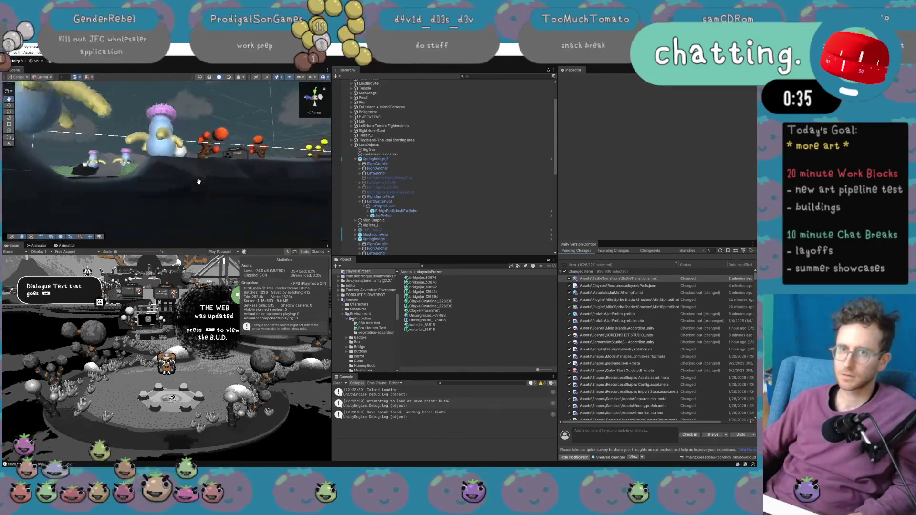
left_click_drag(104, 130, 266, 198)
scroll(267, 198, "up", 5)
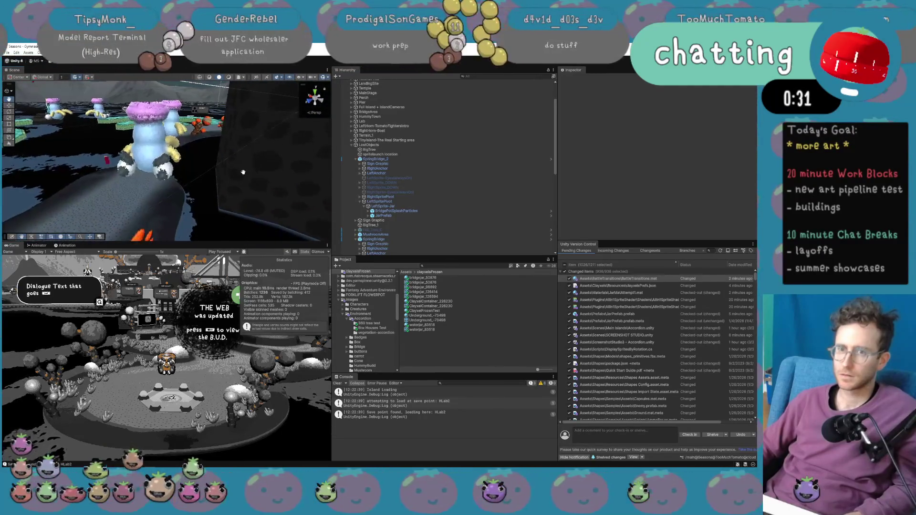
left_click(155, 160)
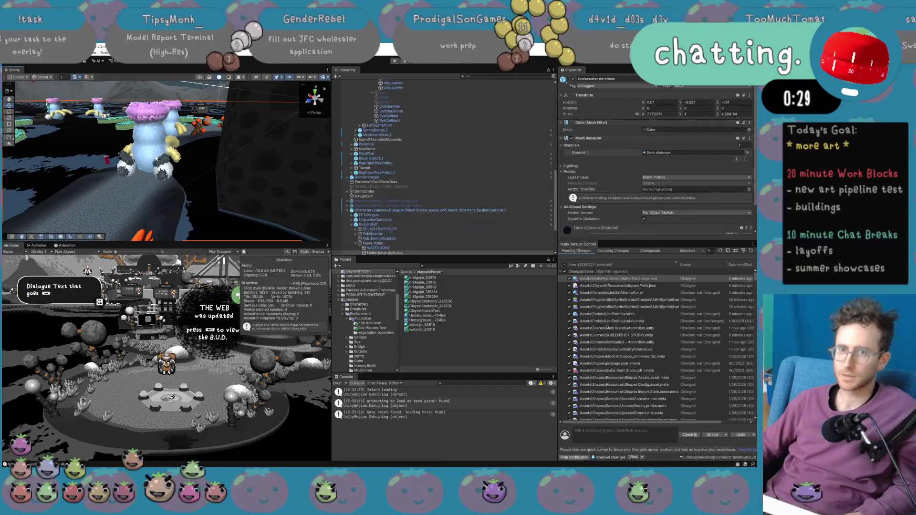
left_click(155, 159)
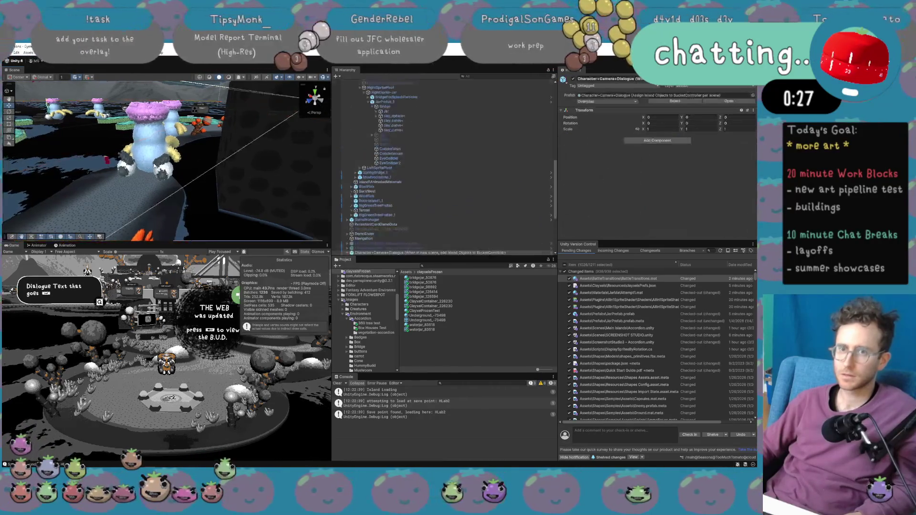
Link the prefab instances to the Bridge's clay container and select JarPrefab_1_clayPrefab.
left_click(406, 105)
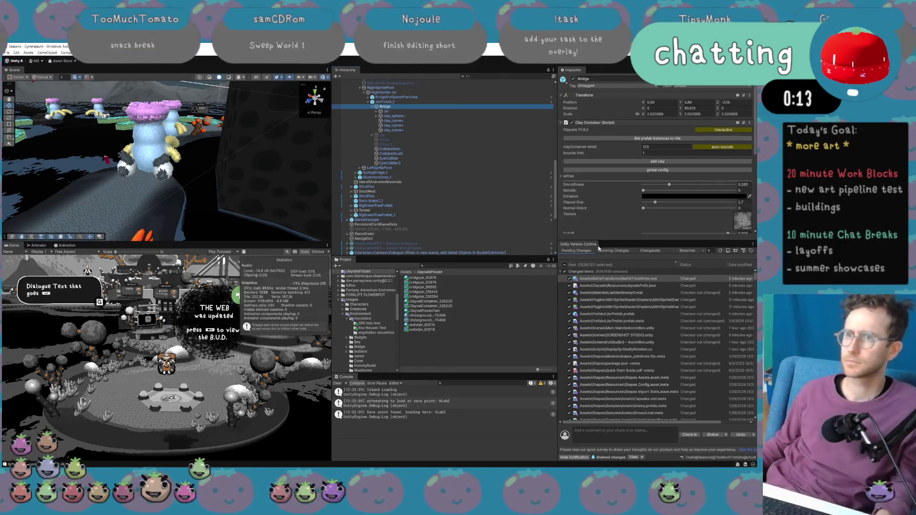
left_click(611, 141)
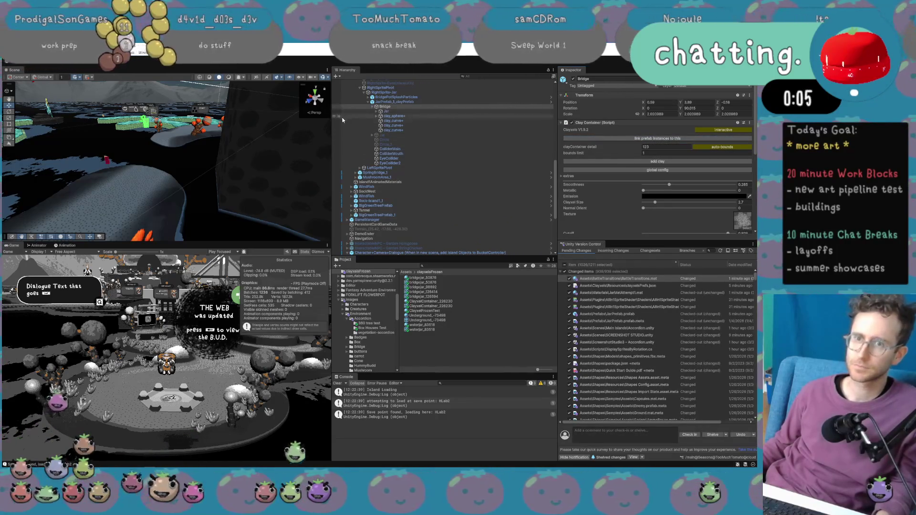
left_click(409, 102)
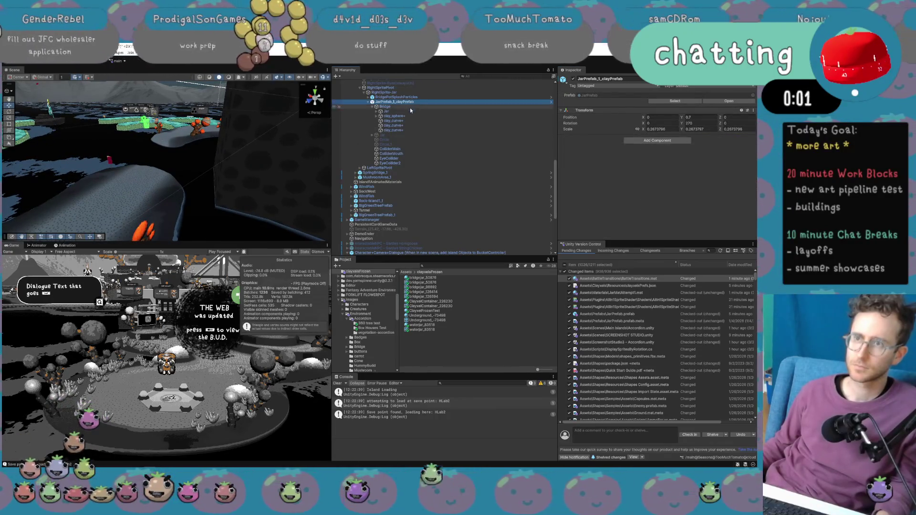
Inspect clay_sphere+, clay_curve+ and BridgePotSplashParticles, frame JarPrefab_1_clayPrefab, then select its Bridge.
left_click(410, 116)
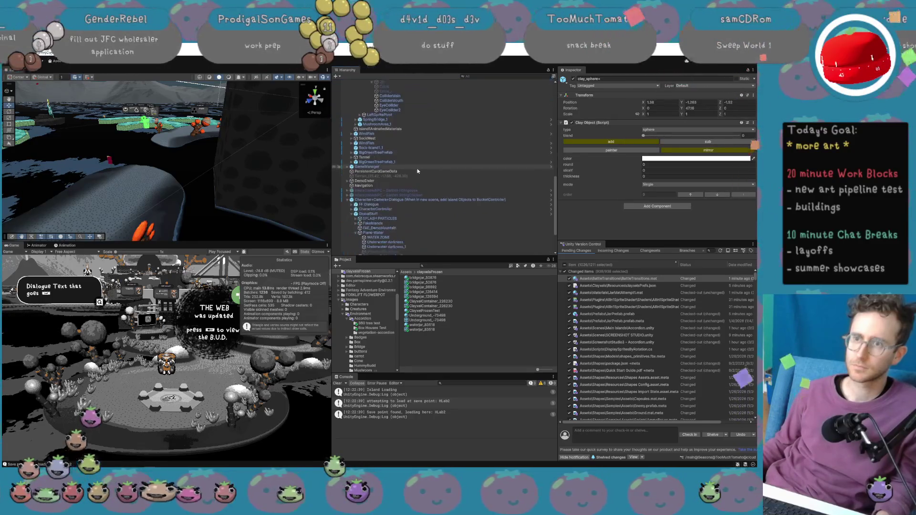
scroll(431, 234, "up", 5)
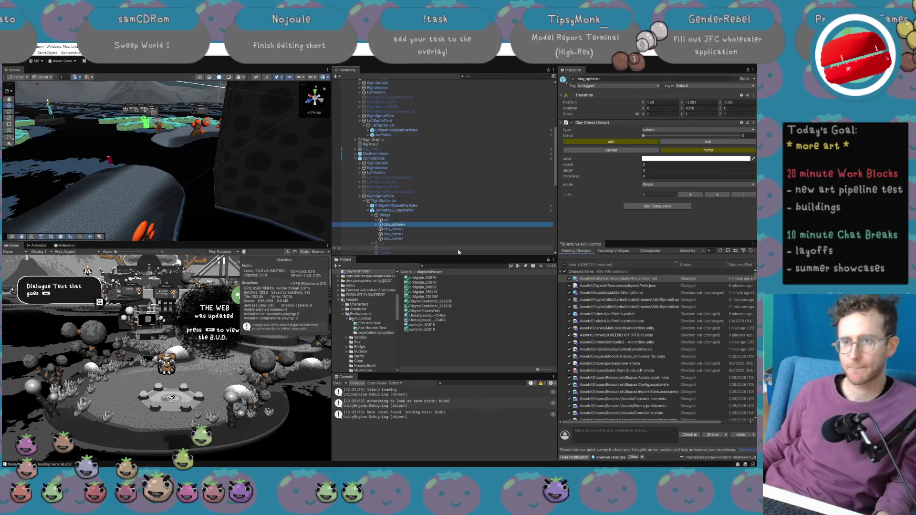
left_click(442, 231)
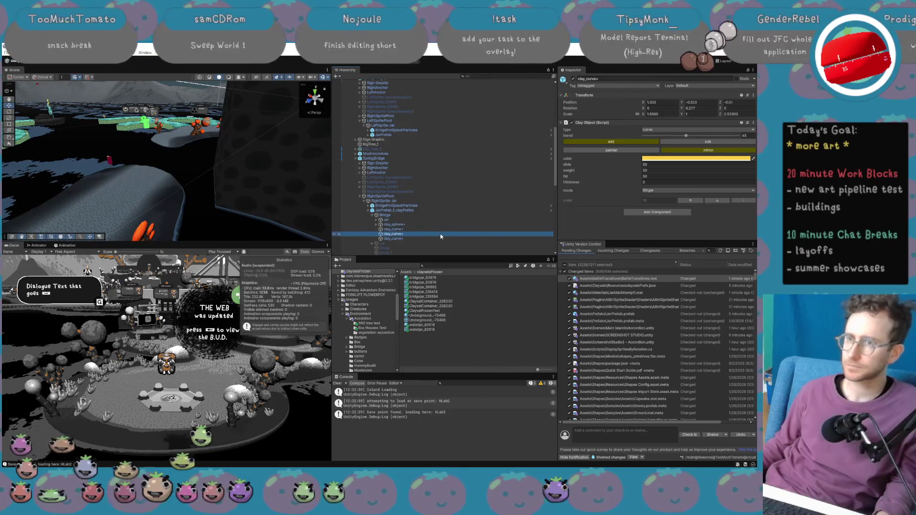
left_click(418, 206)
double_click(417, 210)
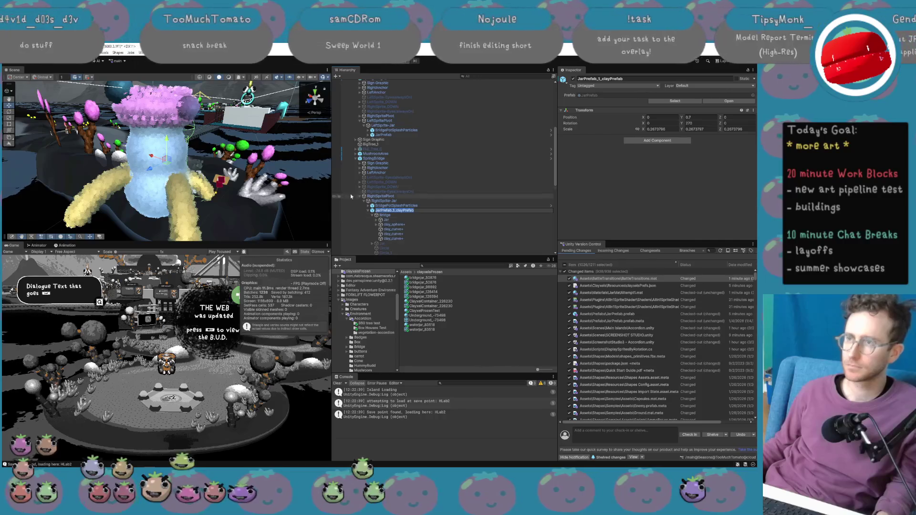
left_click(368, 213)
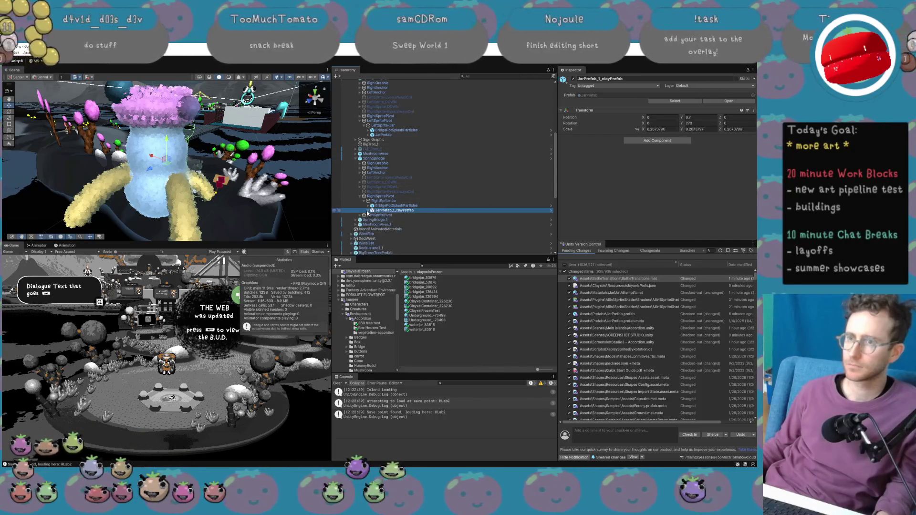
left_click(383, 216)
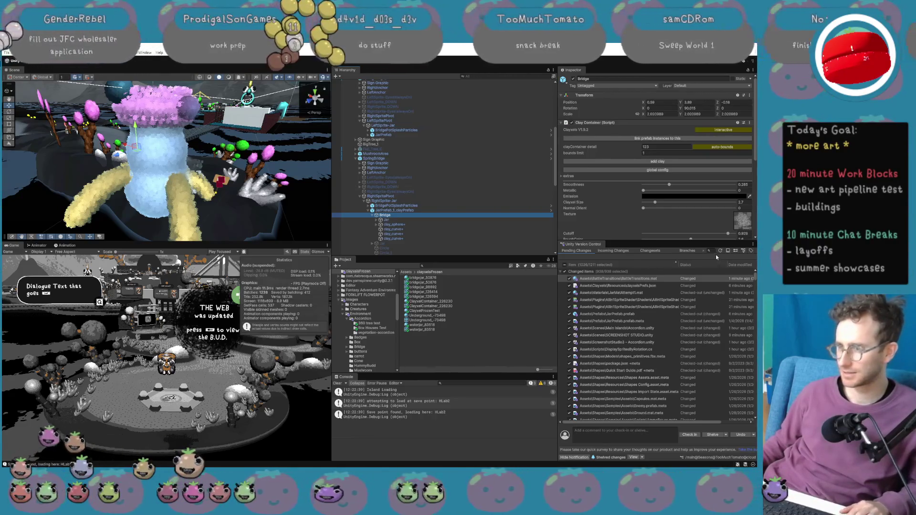
Filter Version Control changes by 'jar', undo the JarPrefab.prefab changes, then reselect JarPrefab_1_clayPrefab.
left_click_drag(556, 252, 481, 252)
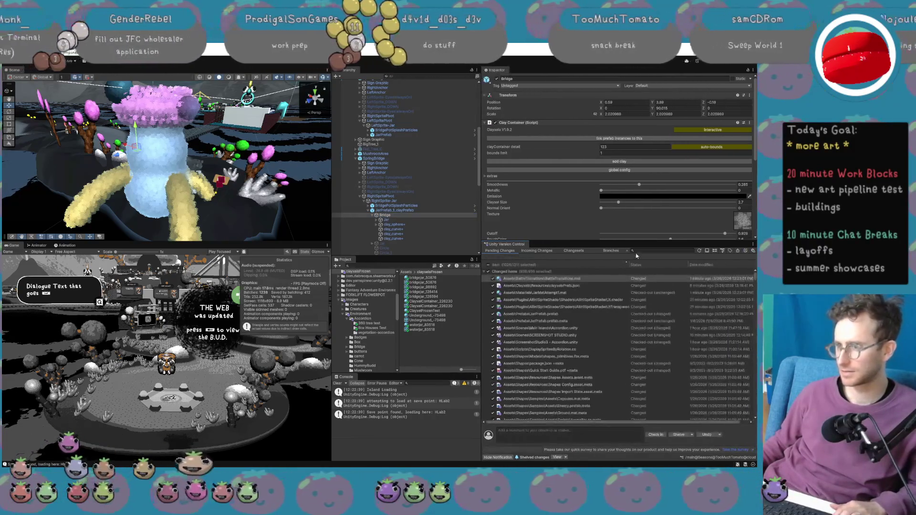
left_click(644, 252)
type("jar")
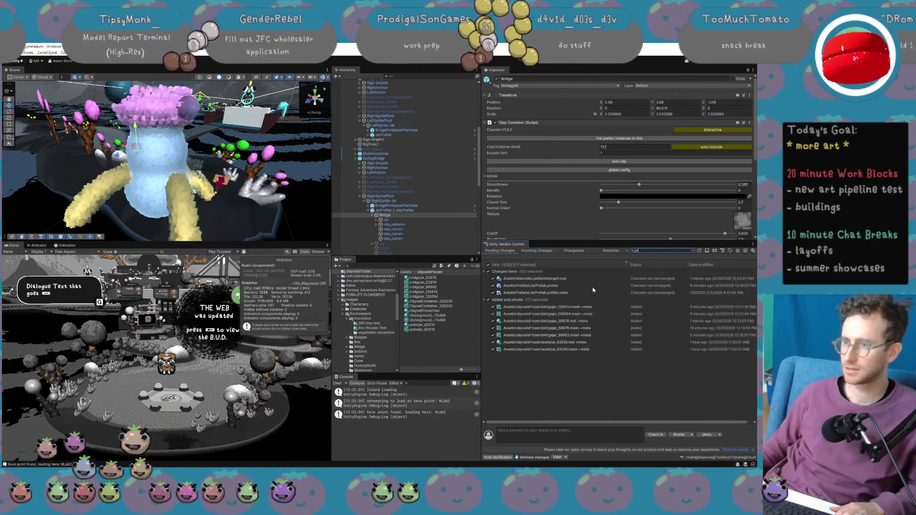
right_click(555, 287)
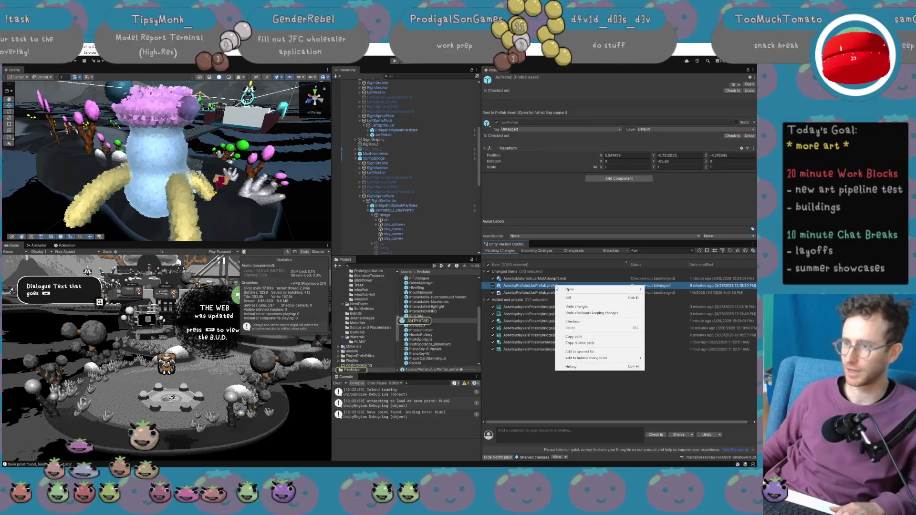
left_click(575, 306)
left_click(394, 267)
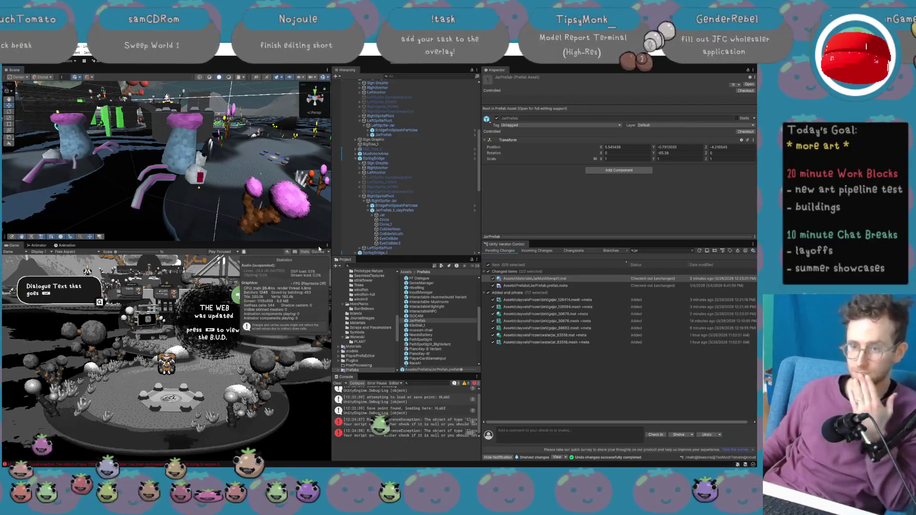
left_click(400, 210)
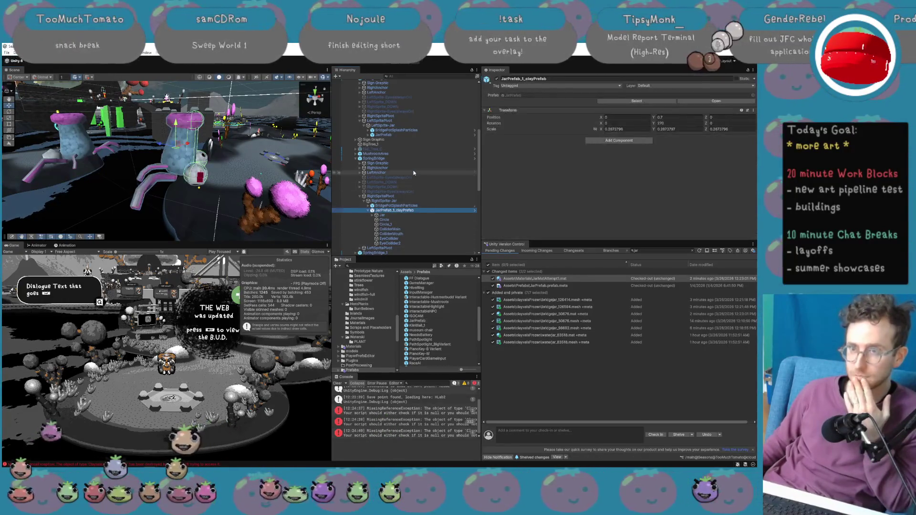
scroll(413, 173, "up", 5)
scroll(414, 173, "down", 10)
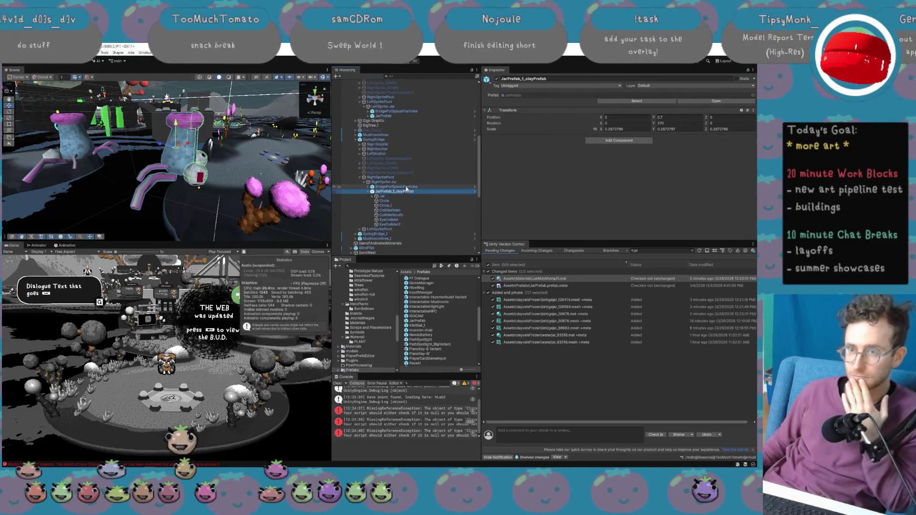
Inspect the Jar object and change the pending-changes filter from 'jar' to 'gymna'.
left_click(407, 197)
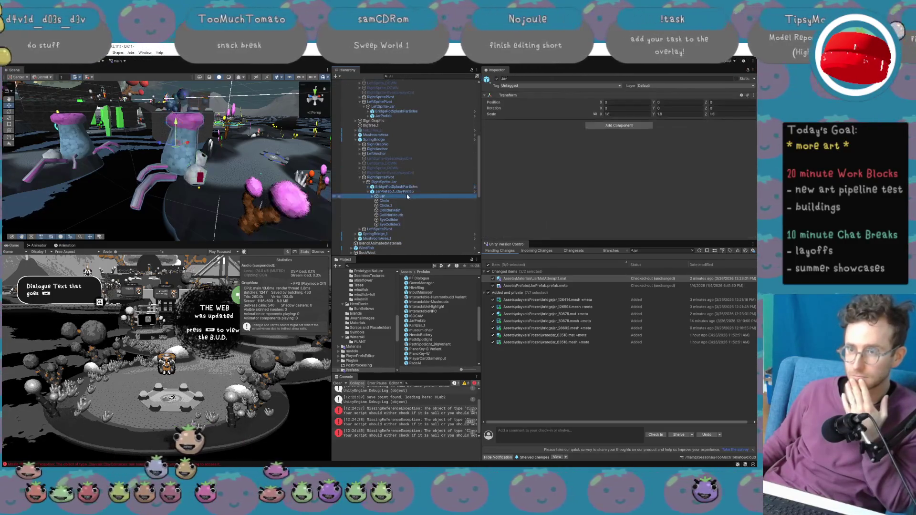
left_click(656, 250)
key("BackSpace")
key("BackSpace")
key("BackSpace")
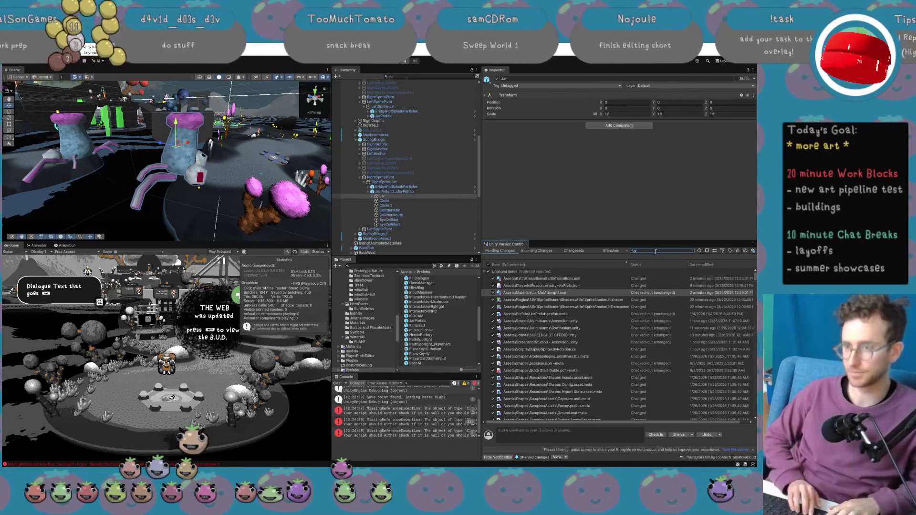
type("ymnasi")
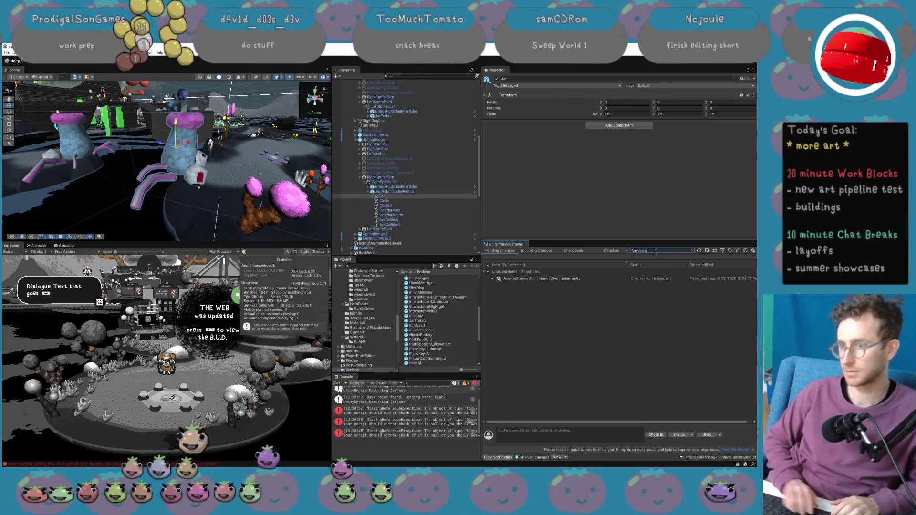
Search the Project for 'accordion' and open the Accordion scene.
left_click(419, 266)
type("accor")
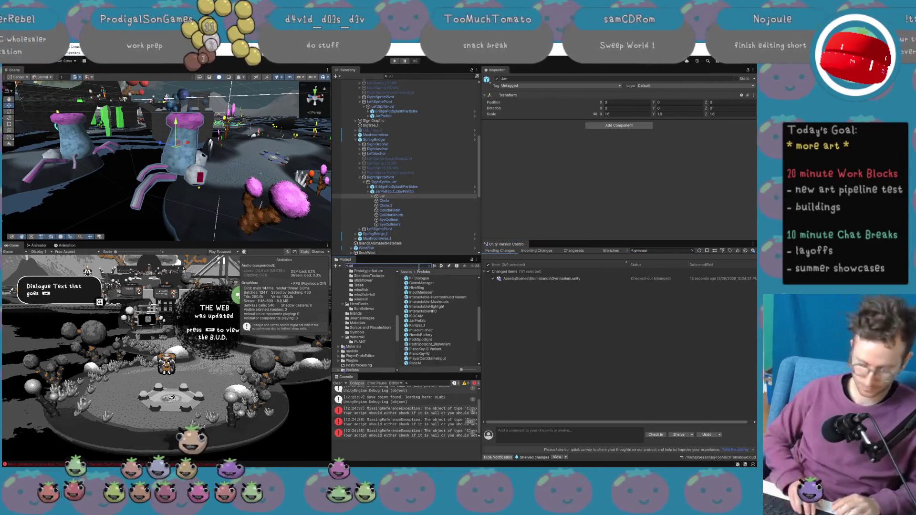
type("dion")
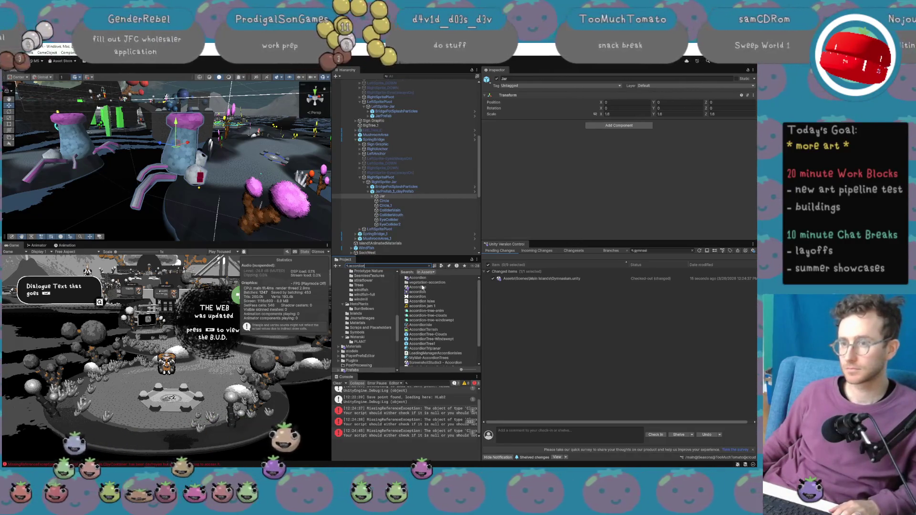
left_click(419, 287)
double_click(420, 287)
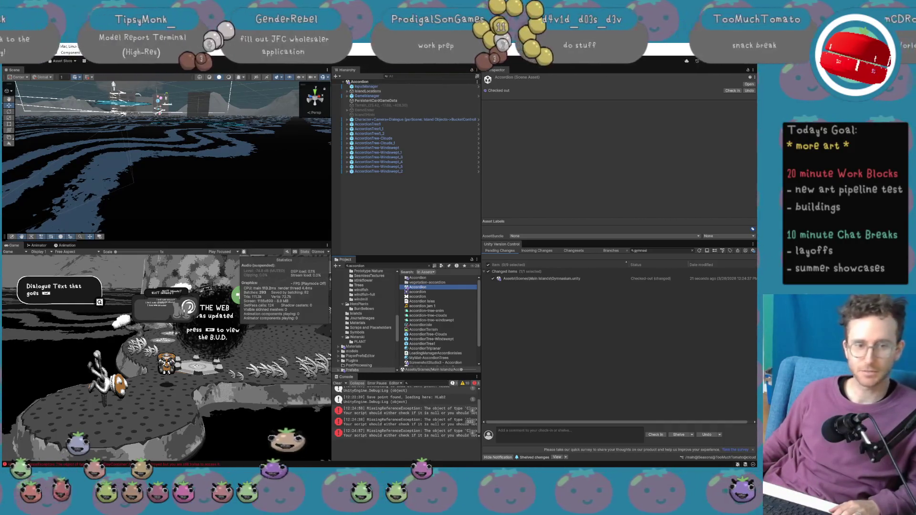
Undo the pending Gymnasium.unity changes and confirm the warning.
left_click(729, 104)
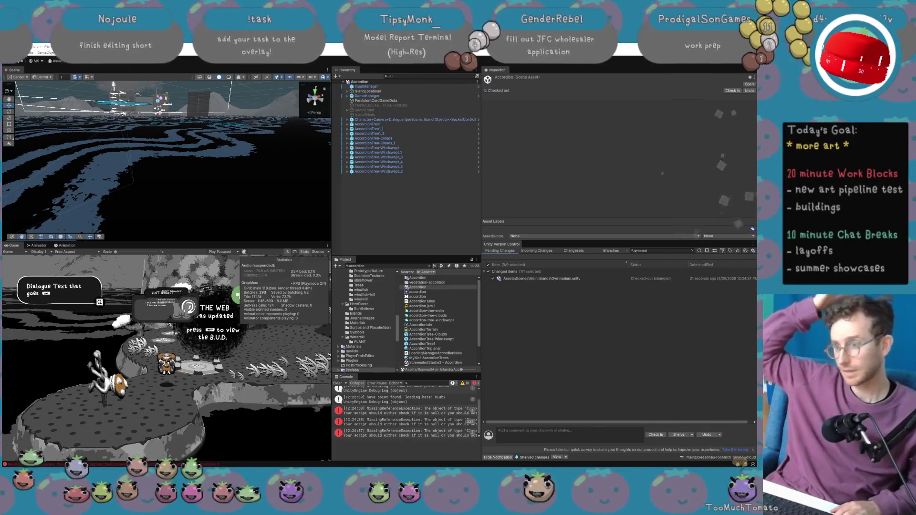
right_click(584, 281)
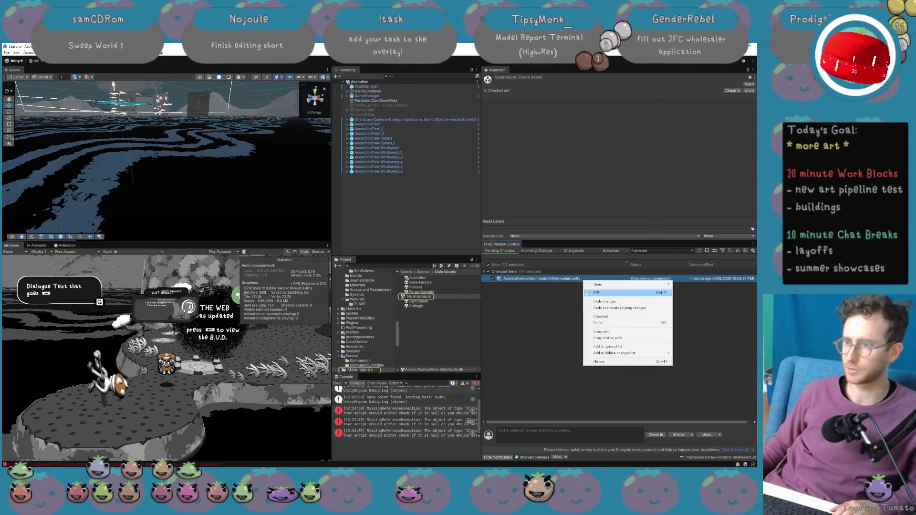
left_click(610, 302)
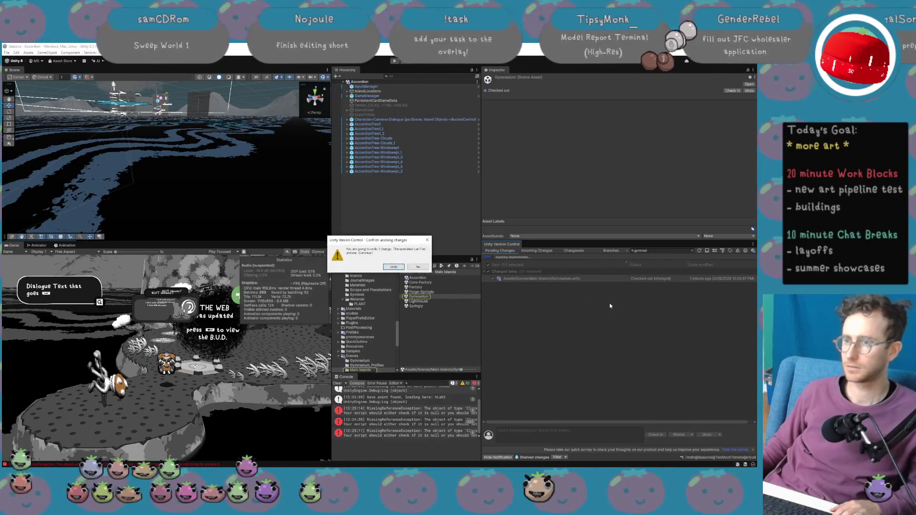
left_click(401, 269)
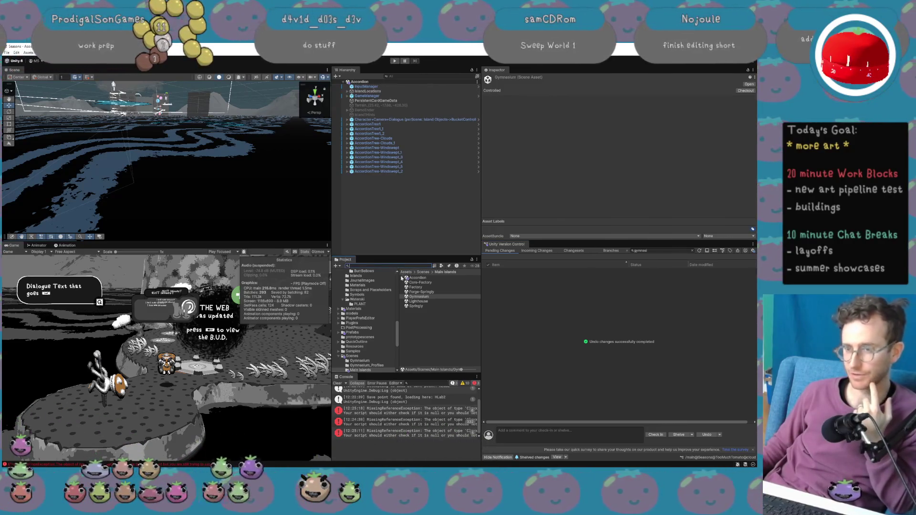
Search the project for 'accordion', open the ScreenshotStudio3 - Accordion scene and widen the views.
type("accordi")
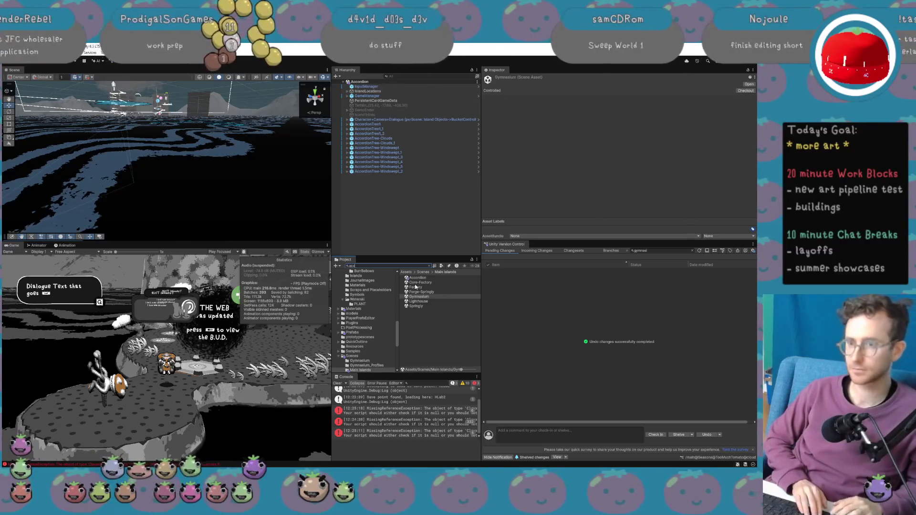
type("o")
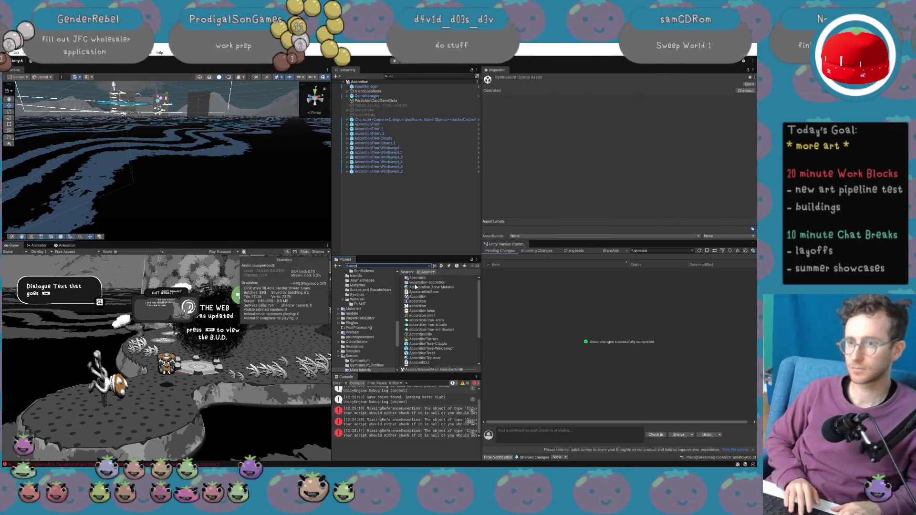
type("n")
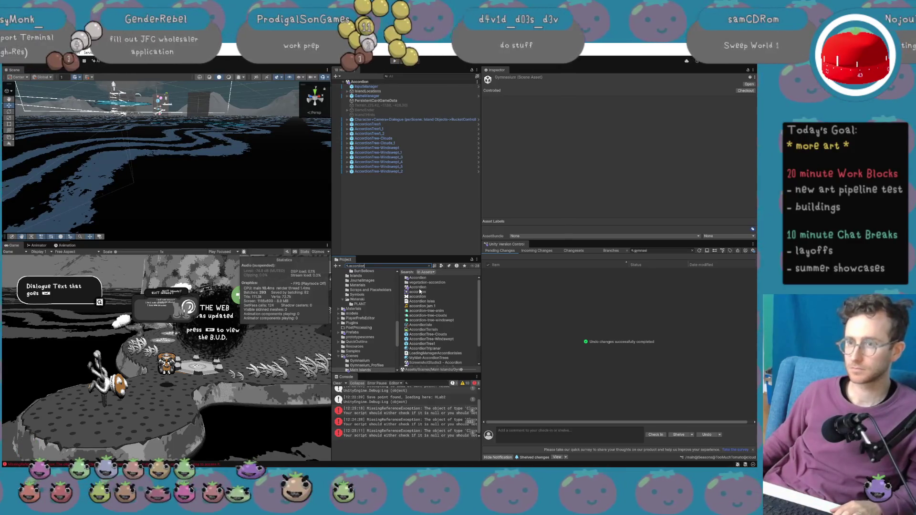
left_click(419, 288)
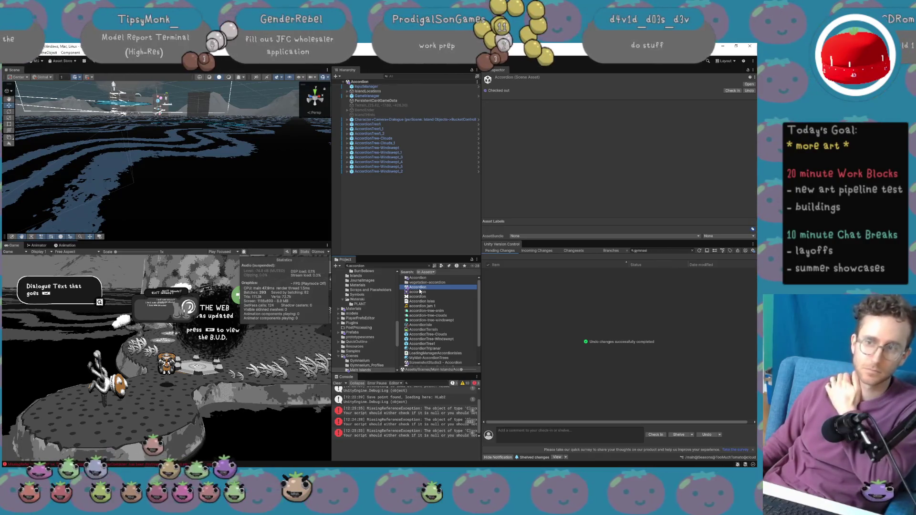
left_click(413, 267)
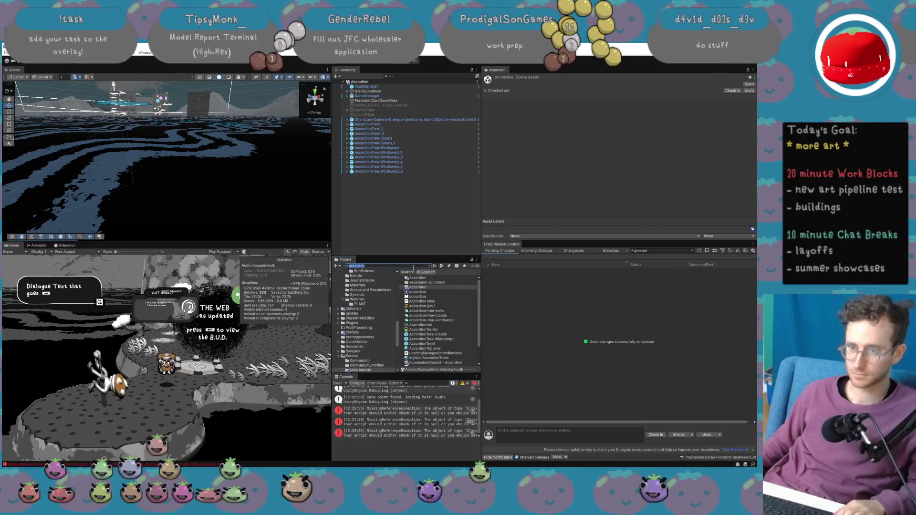
scroll(443, 357, "down", 2)
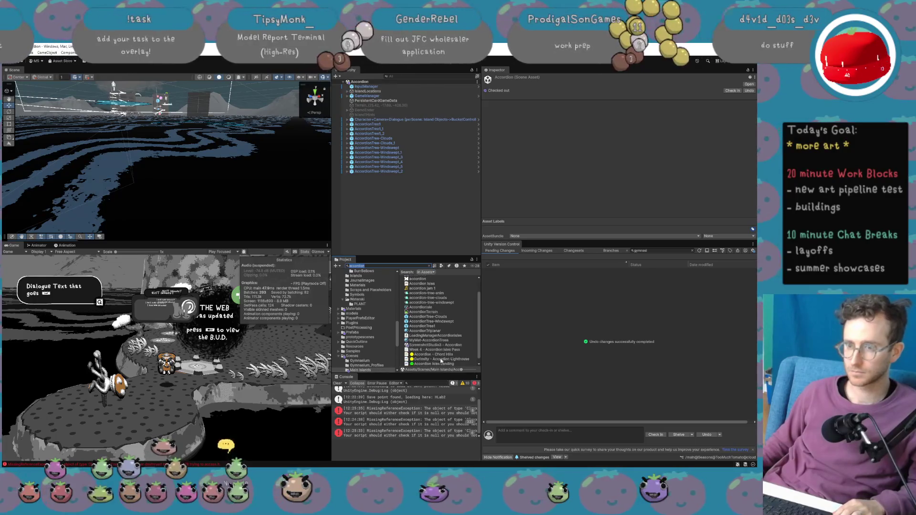
double_click(441, 345)
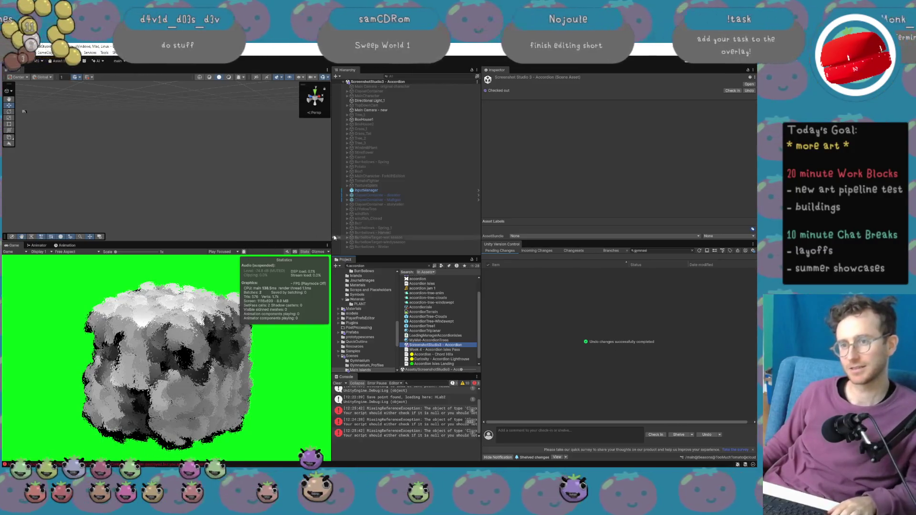
mouse_move(332, 237)
left_mouse_down()
mouse_move(395, 237)
mouse_move(382, 237)
left_mouse_up()
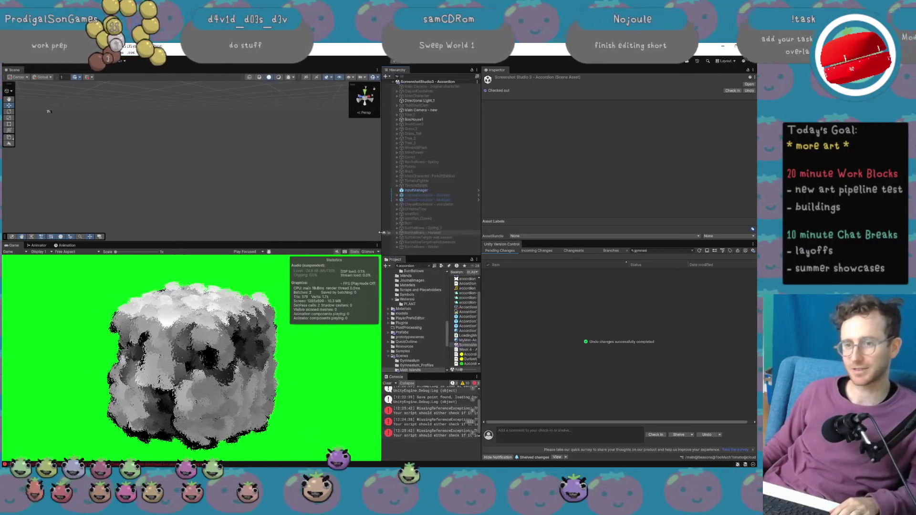
Inspect BoxHouse1 and Mulligan, toggling the Mulligan clay figure on and back off.
scroll(290, 373, "up", 2)
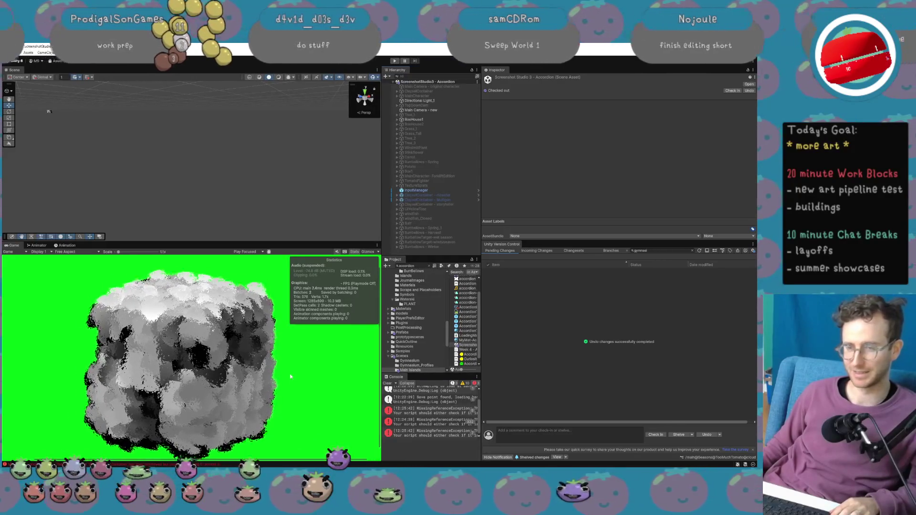
scroll(290, 374, "down", 2)
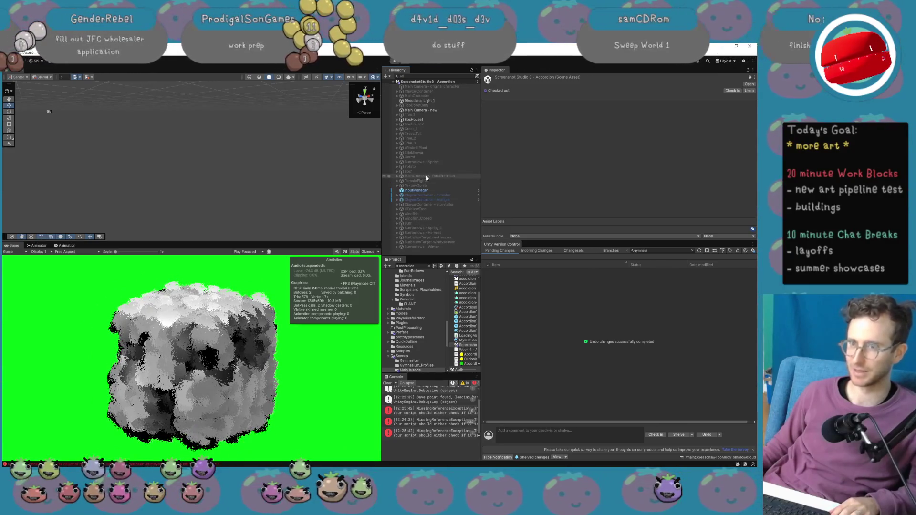
left_click(431, 119)
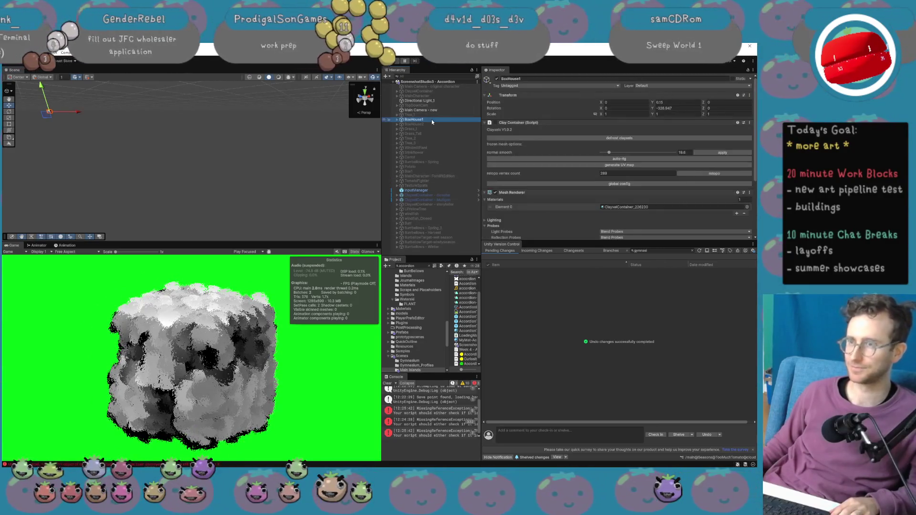
left_click(497, 79)
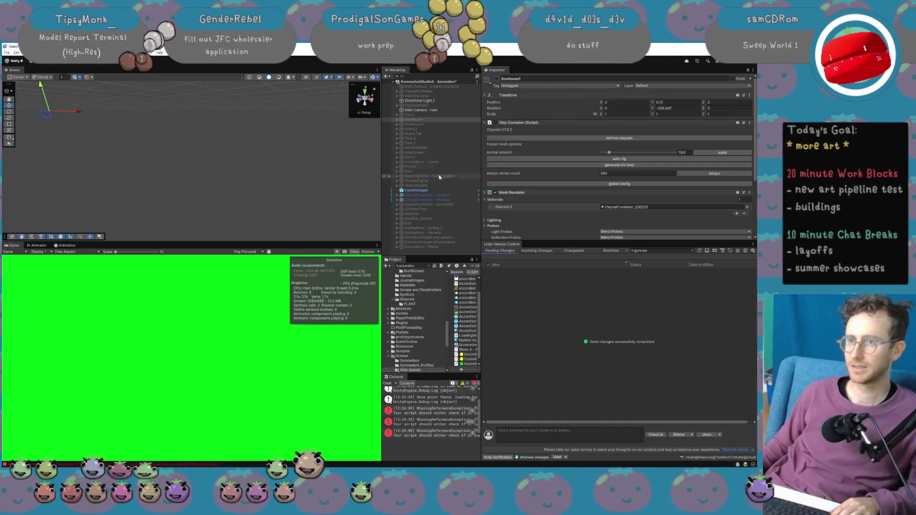
left_click(433, 199)
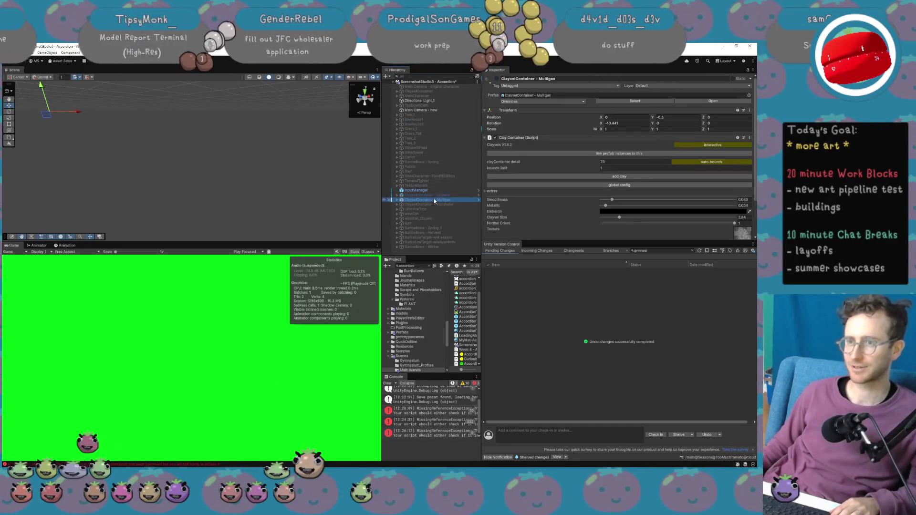
left_click(497, 80)
left_click(496, 80)
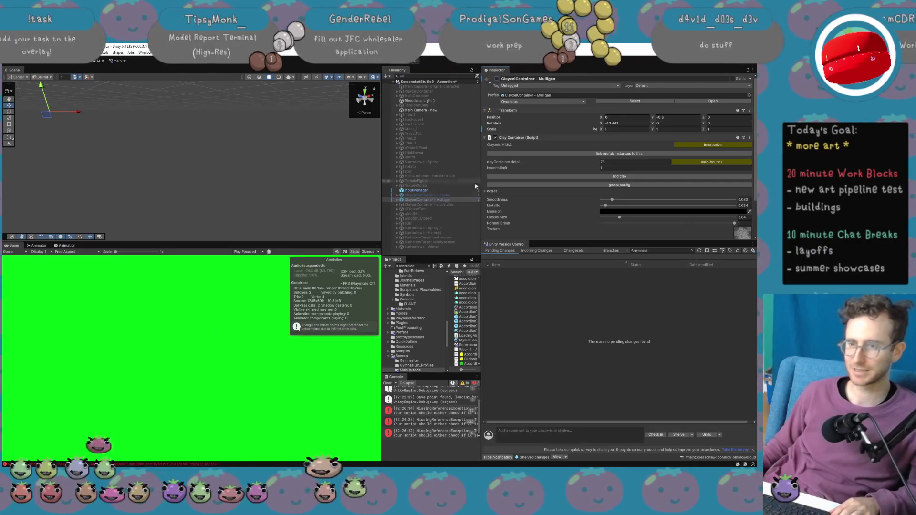
Inspect Burrbellows - Winter, Tree_3 and Tree_1, then bring up the Hierarchy create menu.
left_click(442, 246)
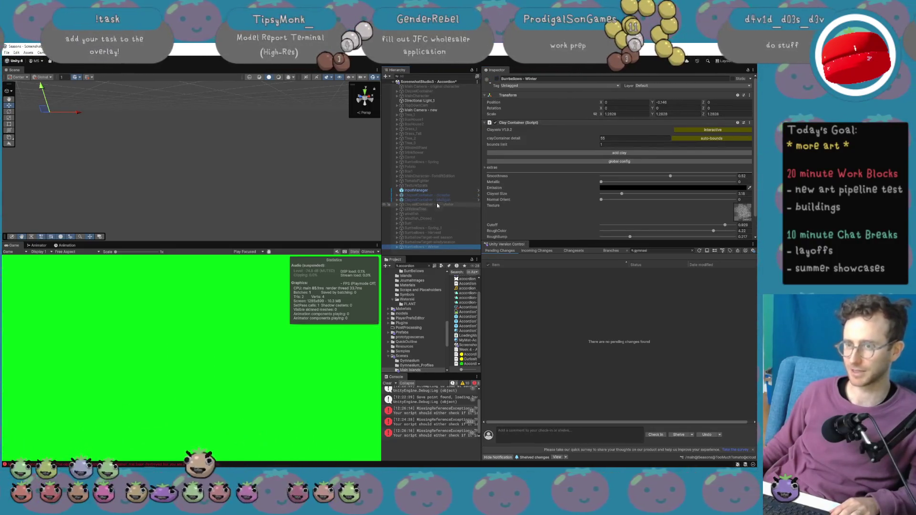
left_click(434, 143)
left_click(438, 116)
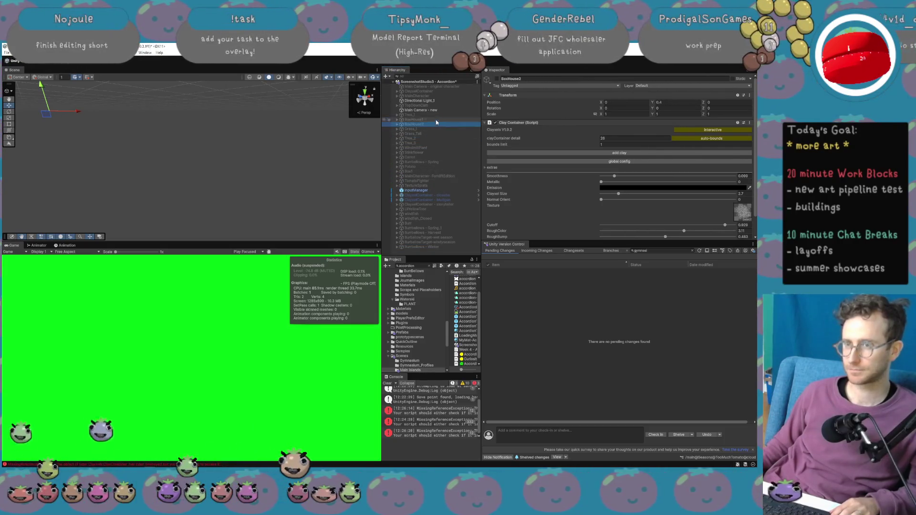
right_click(433, 250)
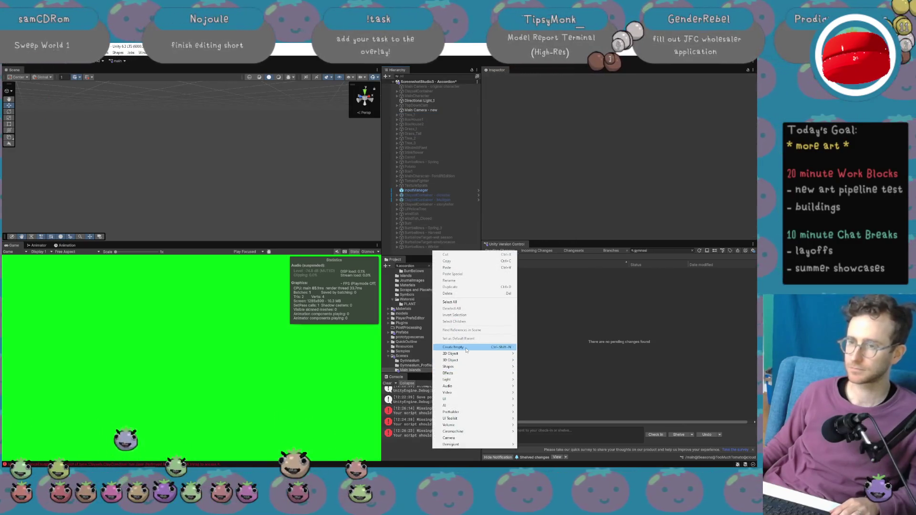
Create an empty object named Vines with a Clay Container component and a clay cube.
left_click(468, 346)
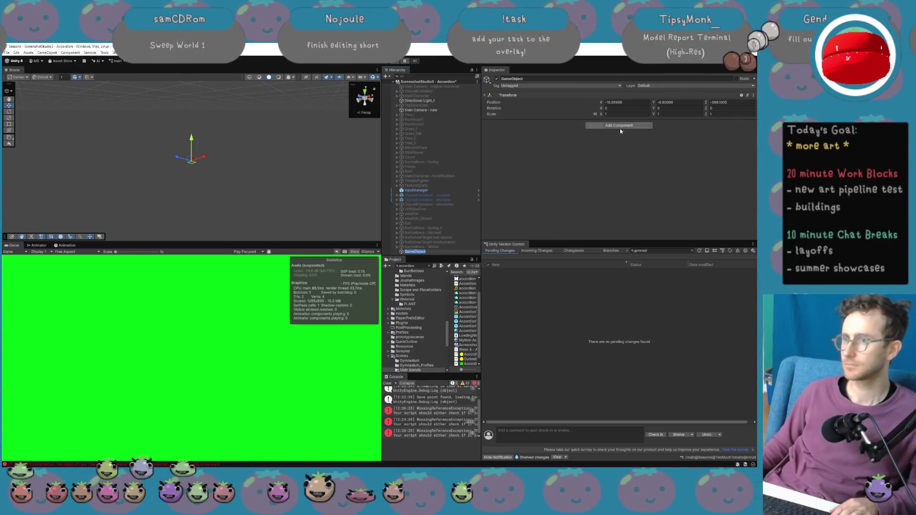
type("Vines")
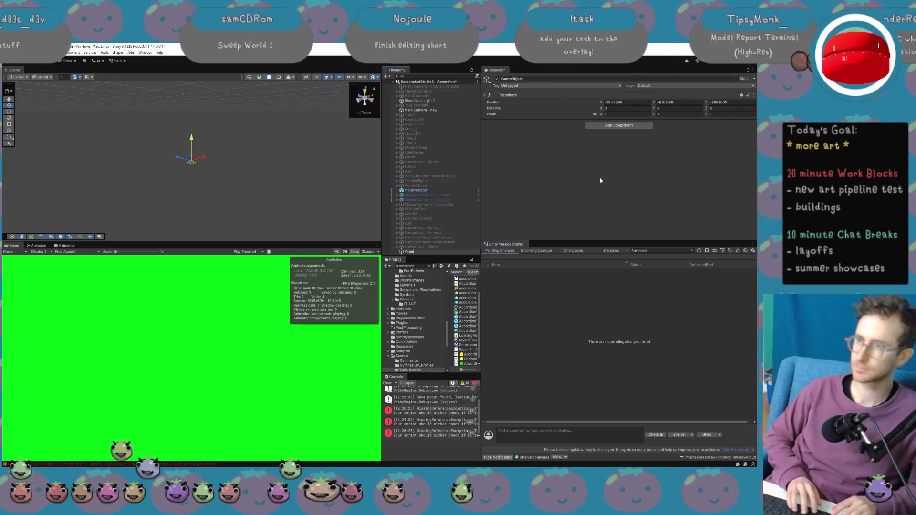
key("Return")
left_click(626, 126)
type("bill")
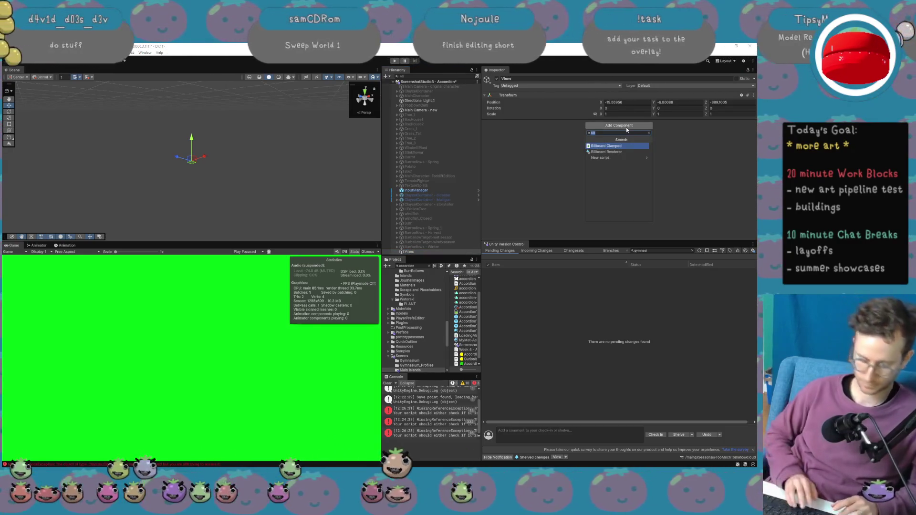
type("clay")
key("Return")
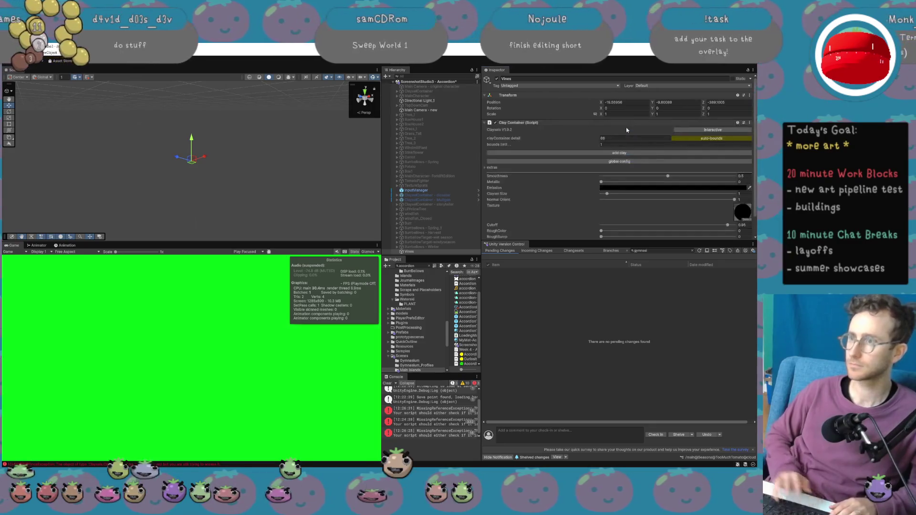
left_click(637, 154)
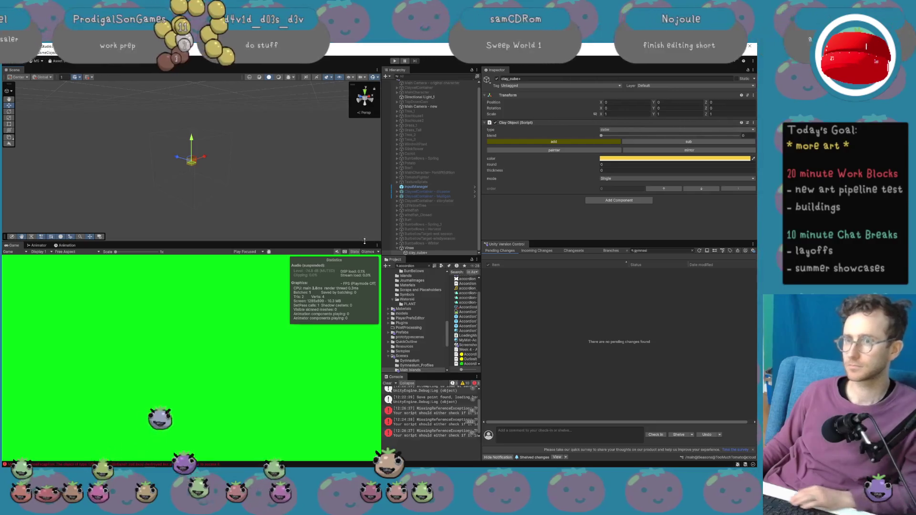
Set the Vines Transform position to 0, 0, 0.
left_click(410, 248)
left_click(623, 102)
type("0")
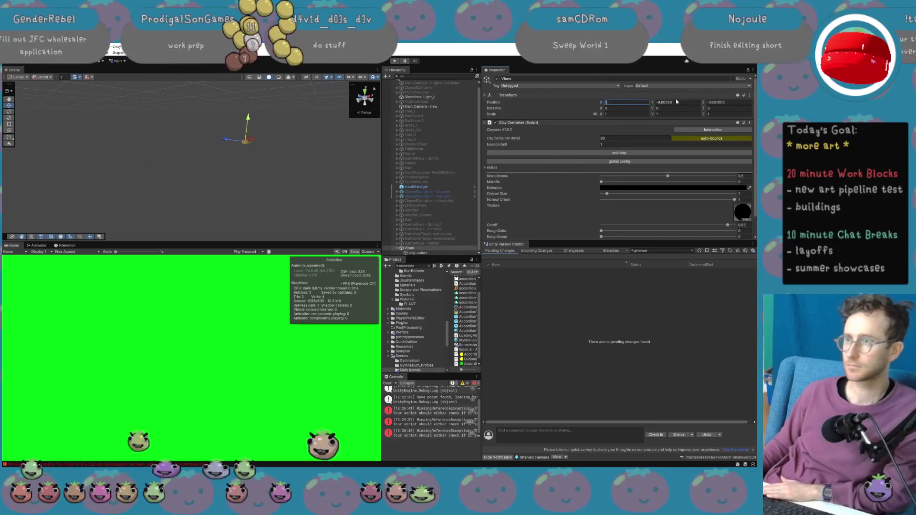
key("Tab")
type("0")
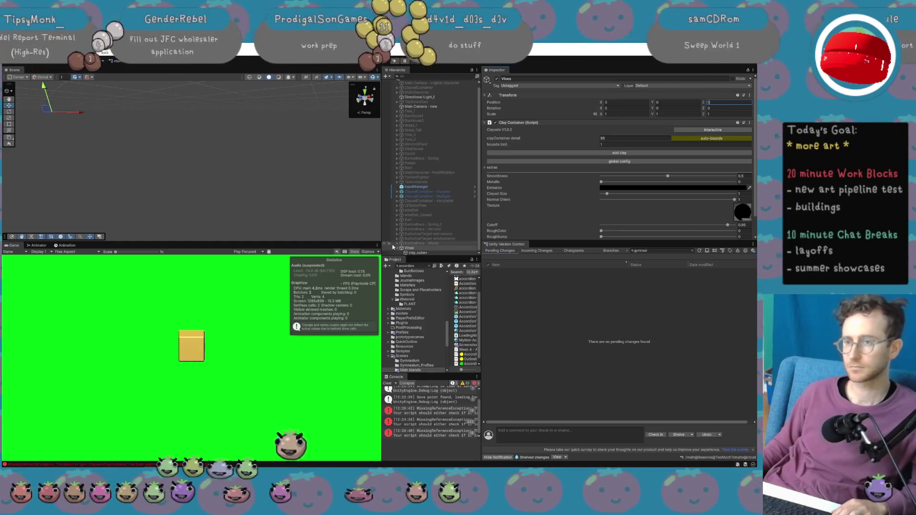
Assign VinesVines_-150288_mat as the Vines custom material and raise Clayxel Size to 20.
scroll(634, 206, "down", 1)
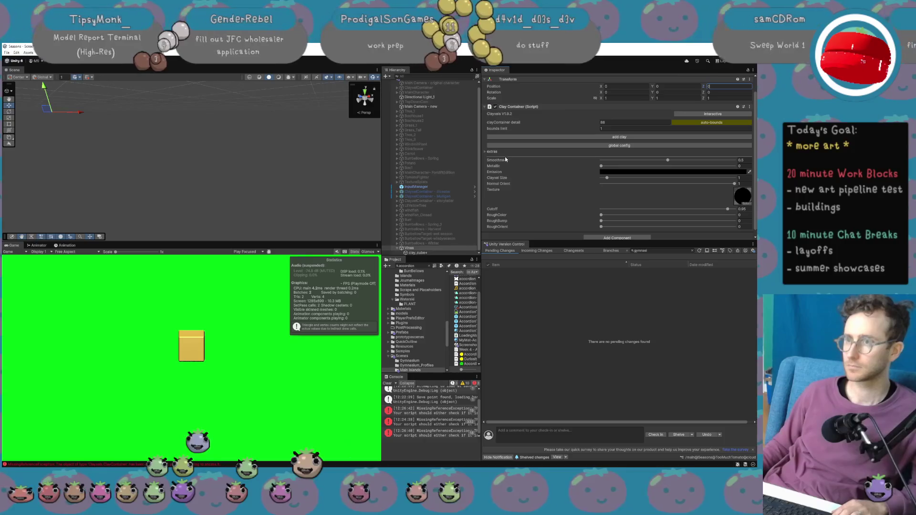
left_click(493, 152)
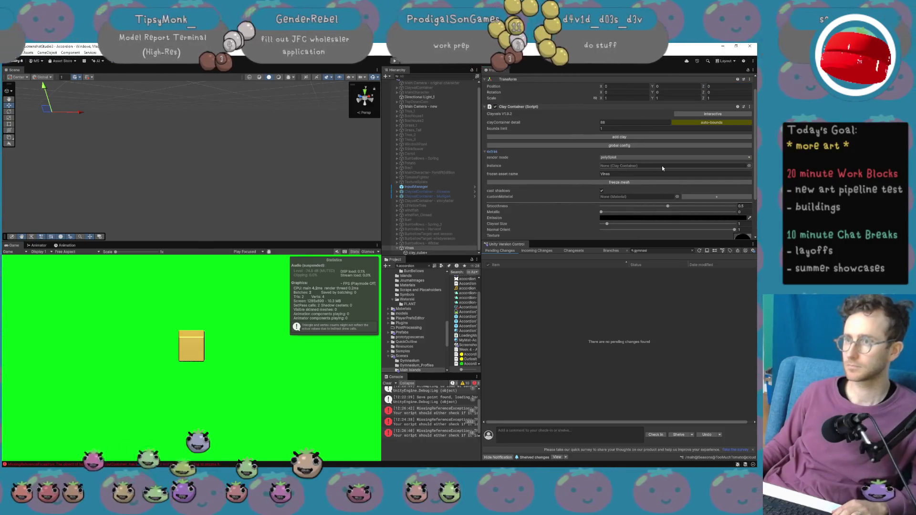
scroll(617, 183, "down", 1)
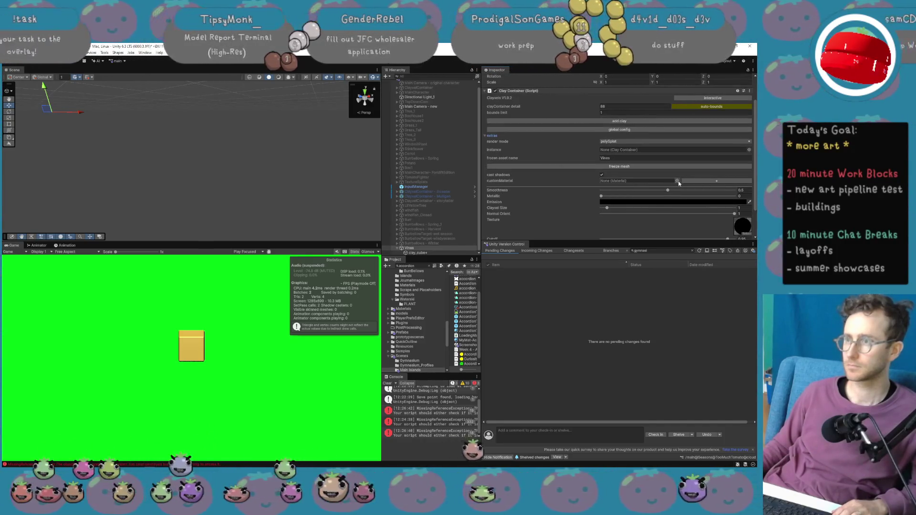
left_click(677, 181)
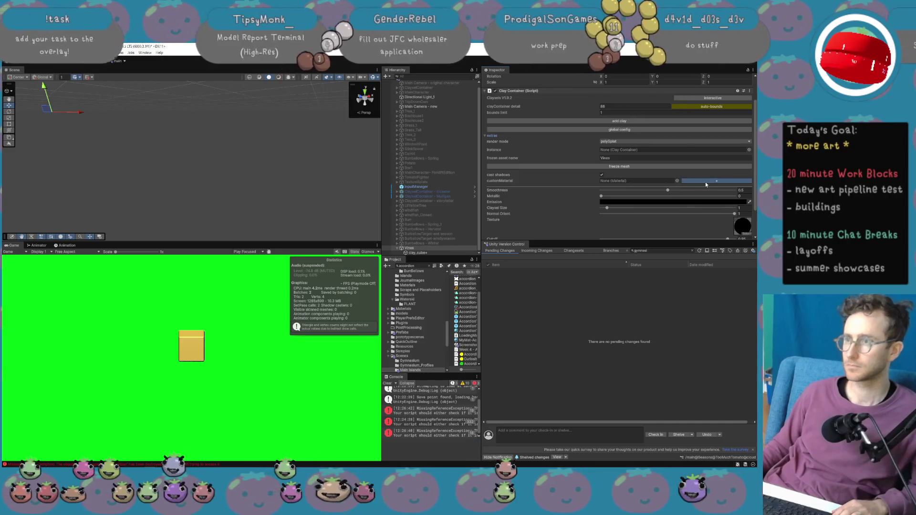
left_click(668, 181)
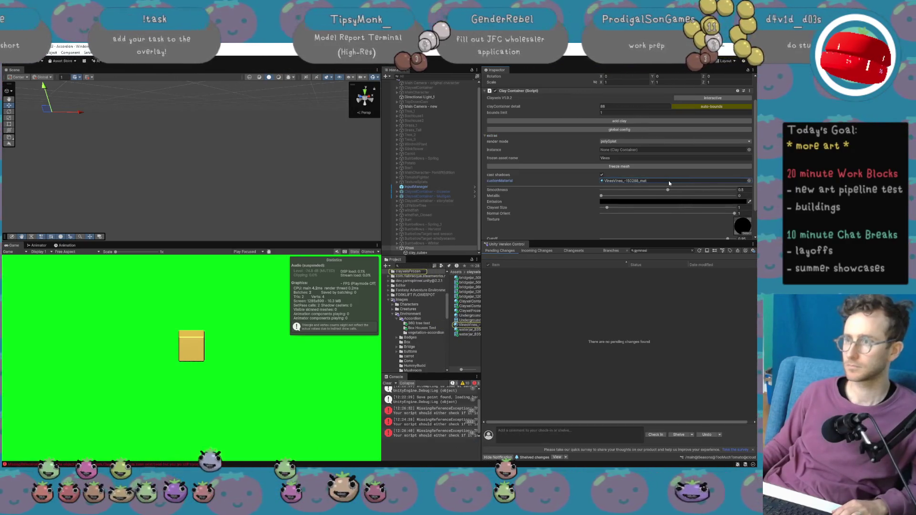
scroll(667, 196, "down", 2)
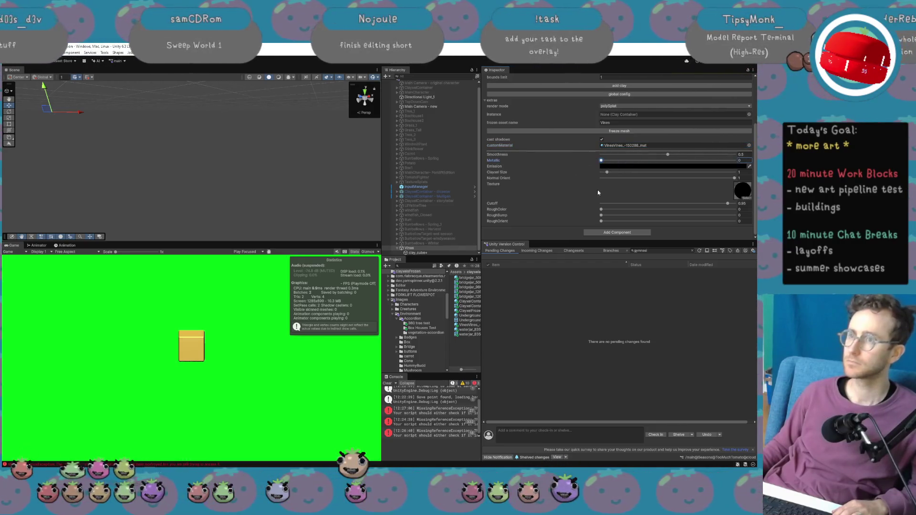
left_click_drag(607, 173, 753, 175)
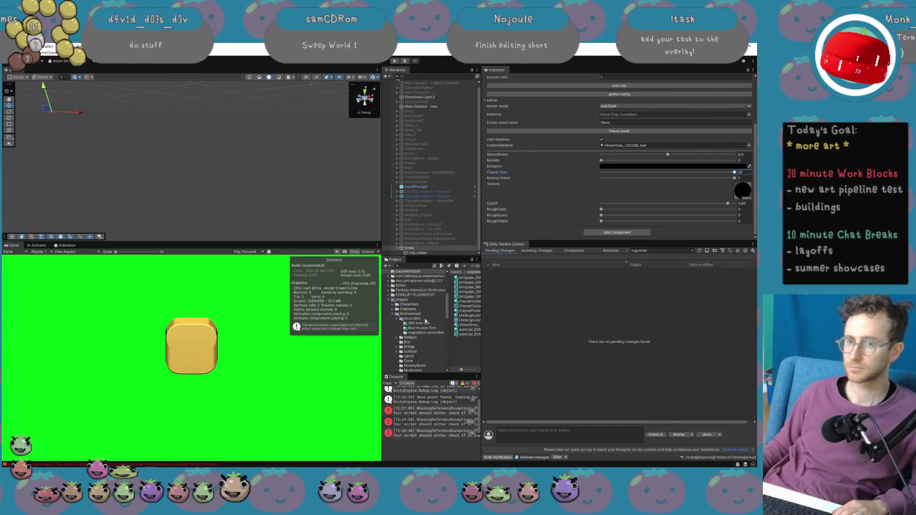
Increase the Vines material's RoughBump so the yellow cube becomes a lumpy clay blob.
mouse_move(194, 157)
left_mouse_down()
mouse_move(223, 156)
mouse_move(188, 127)
mouse_move(257, 138)
mouse_move(196, 130)
left_mouse_up()
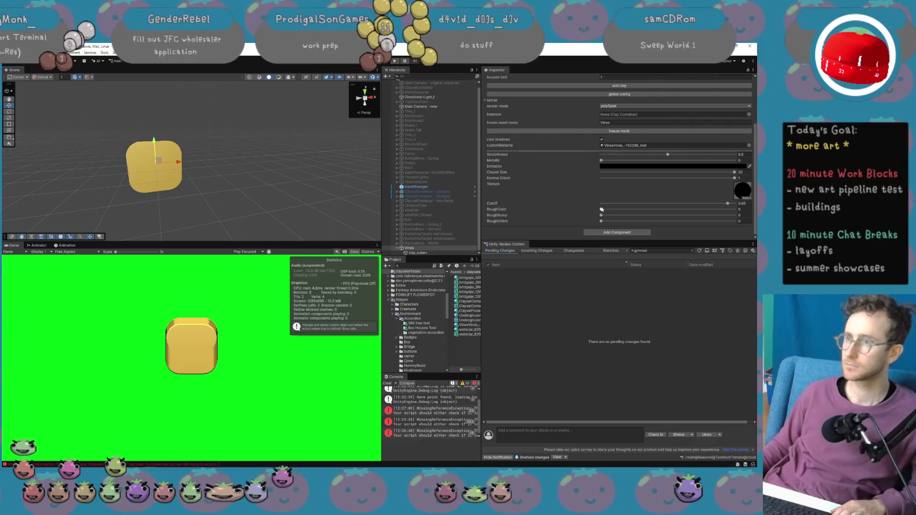
left_click_drag(601, 215, 737, 215)
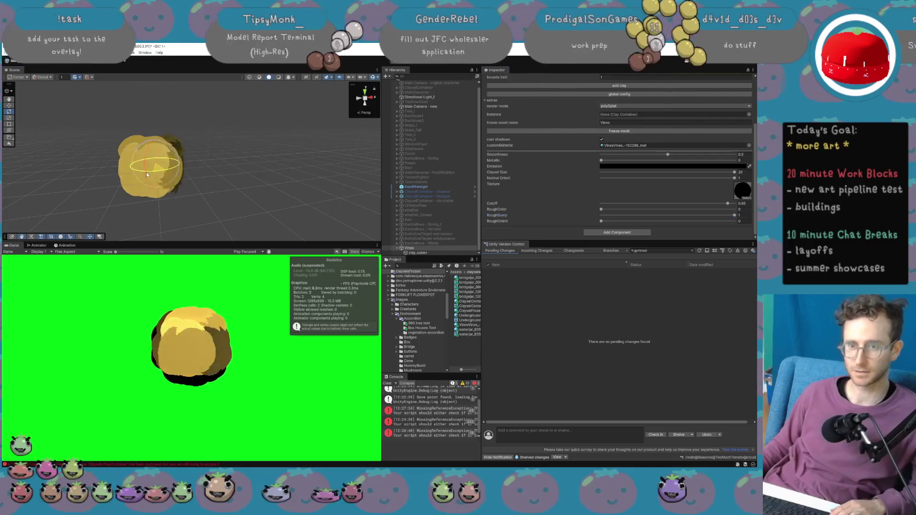
key("e")
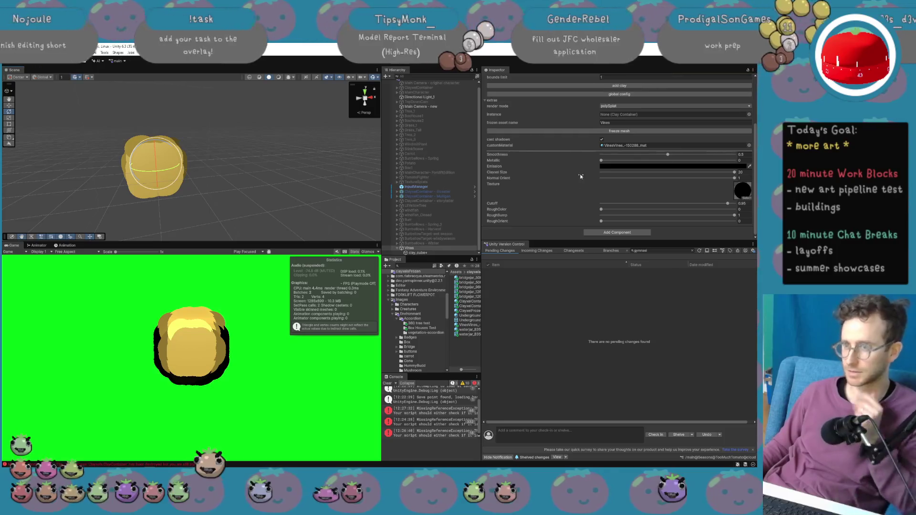
scroll(590, 179, "up", 3)
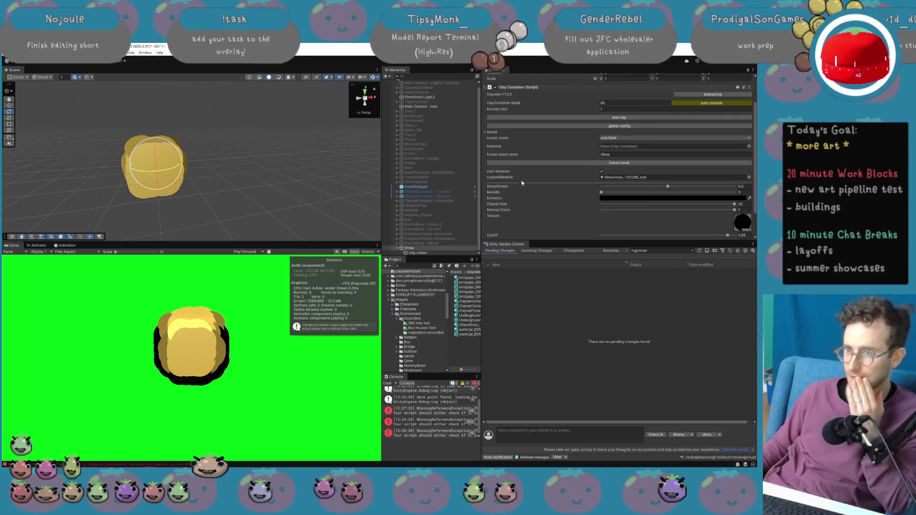
Raise the Vines clay container's detail to 101.
left_click(432, 107)
left_click(434, 248)
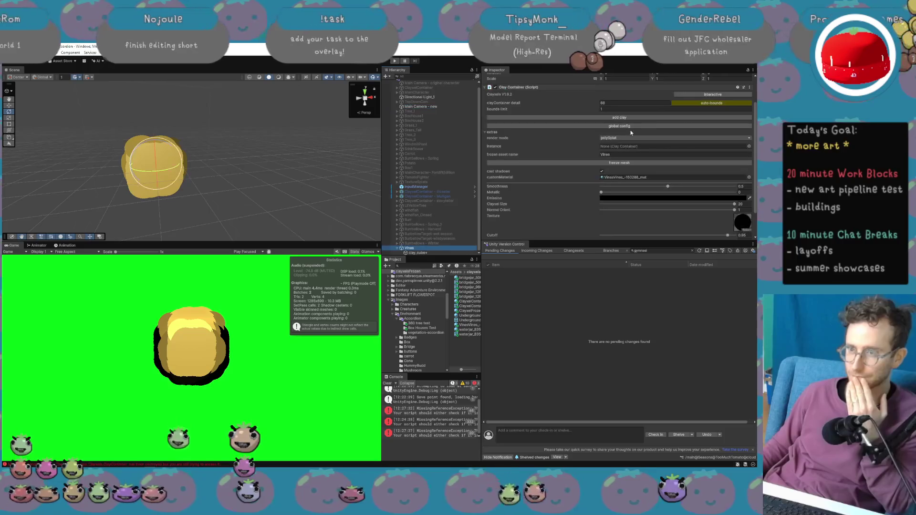
mouse_move(600, 111)
left_mouse_down()
mouse_move(540, 114)
mouse_move(642, 104)
mouse_move(599, 108)
left_mouse_up()
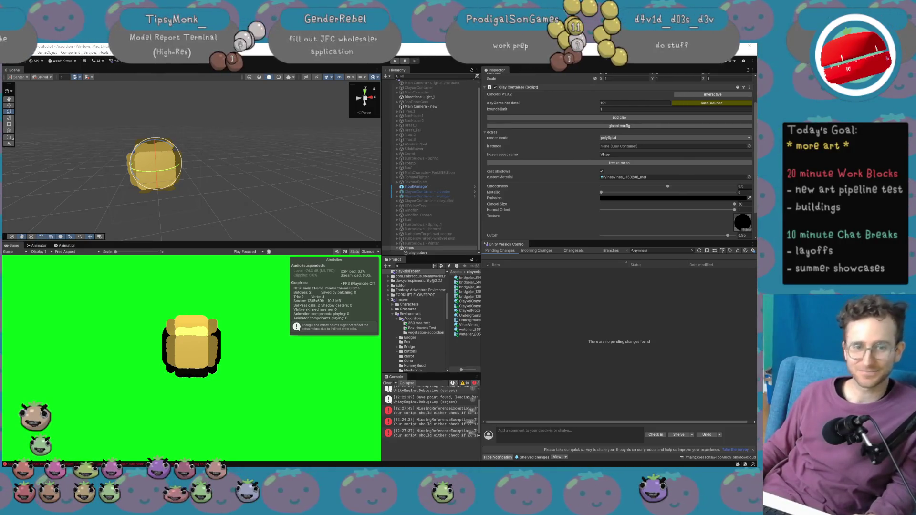
Rotate the clay cube at an angle, trying a scale change and undoing it.
left_click_drag(165, 189, 42, 188)
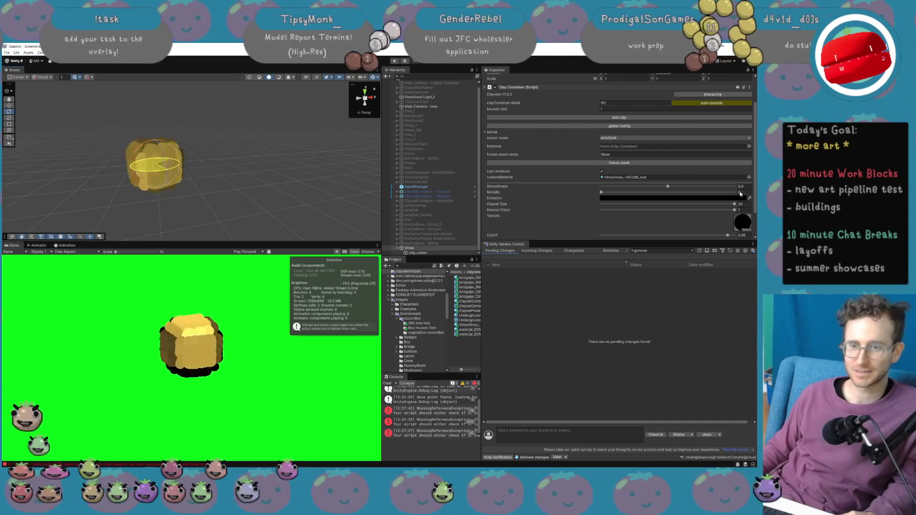
key("r")
mouse_move(157, 165)
left_mouse_down()
mouse_move(210, 161)
mouse_move(148, 166)
mouse_move(186, 167)
mouse_move(167, 168)
left_mouse_up()
key("ctrl+z")
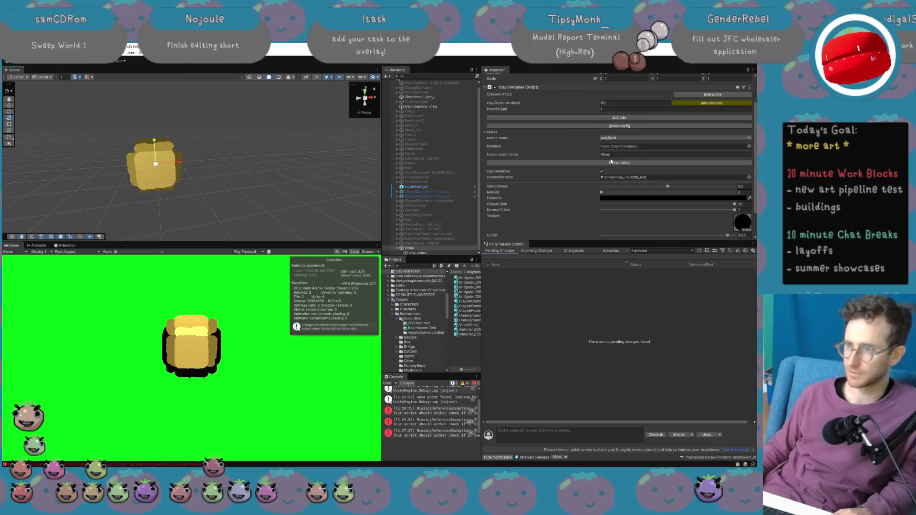
scroll(586, 184, "down", 3)
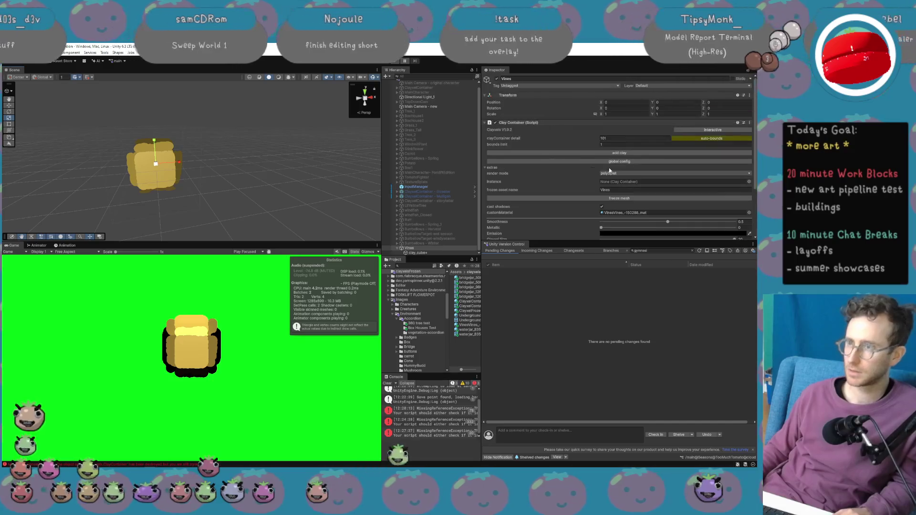
Set the clay_cube+ colour to pure white.
left_click(426, 253)
left_click(654, 160)
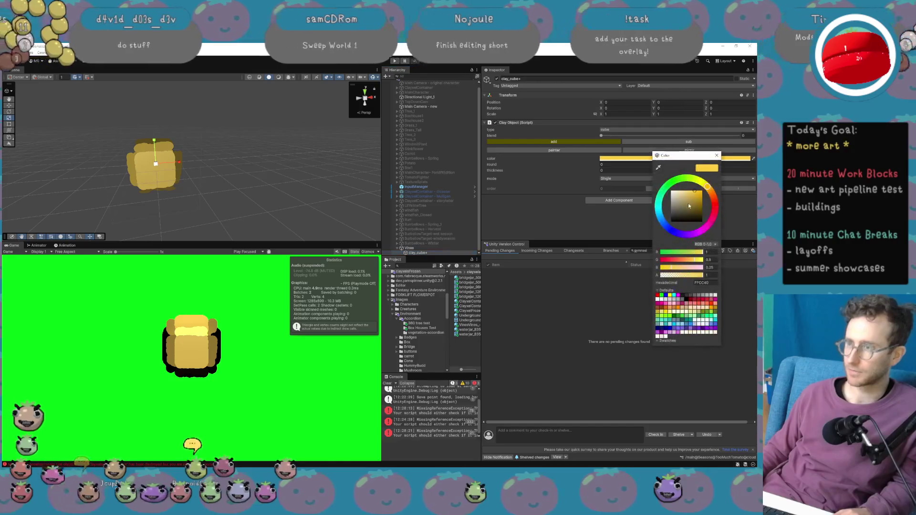
left_click(674, 186)
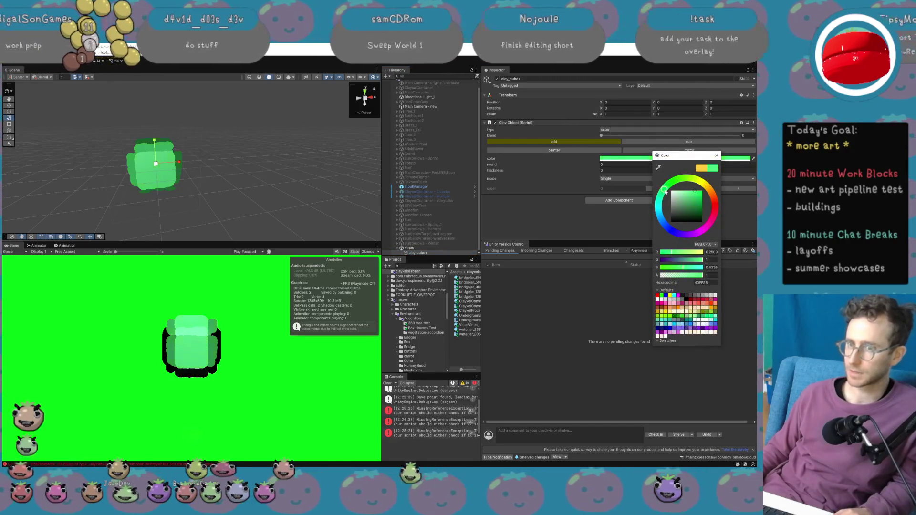
left_click(693, 191)
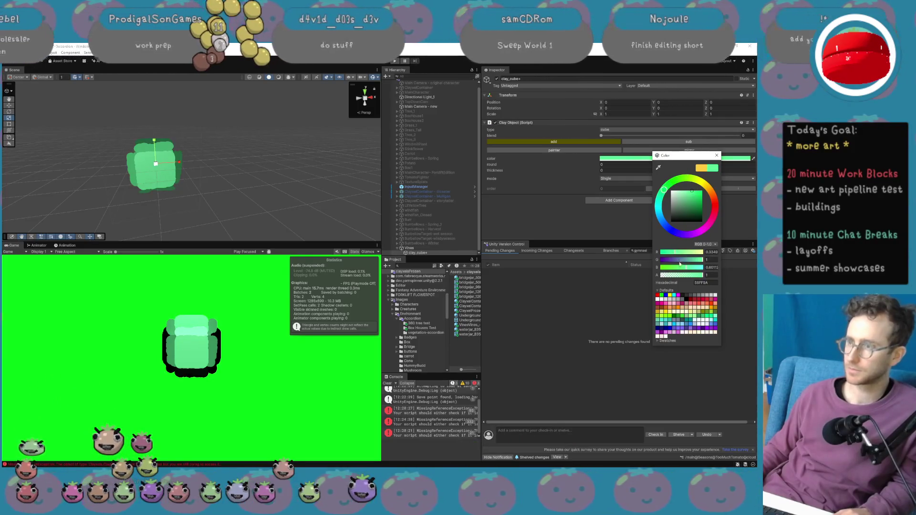
left_click_drag(691, 192, 626, 187)
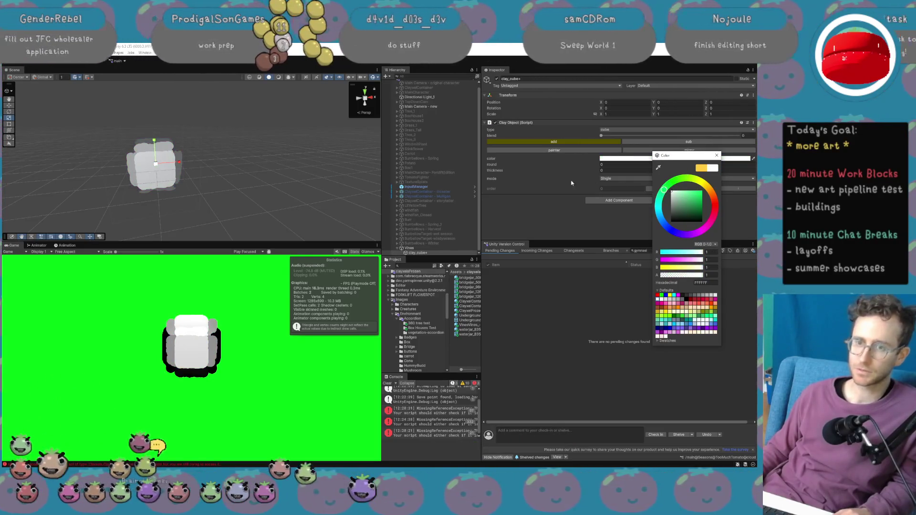
left_click(717, 156)
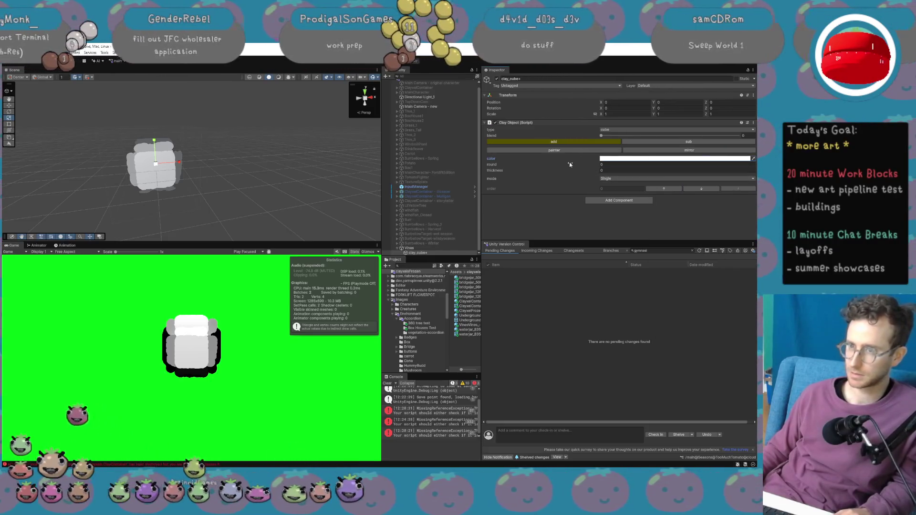
Change the clay shape to a cylinder and scale it tall.
left_click(606, 130)
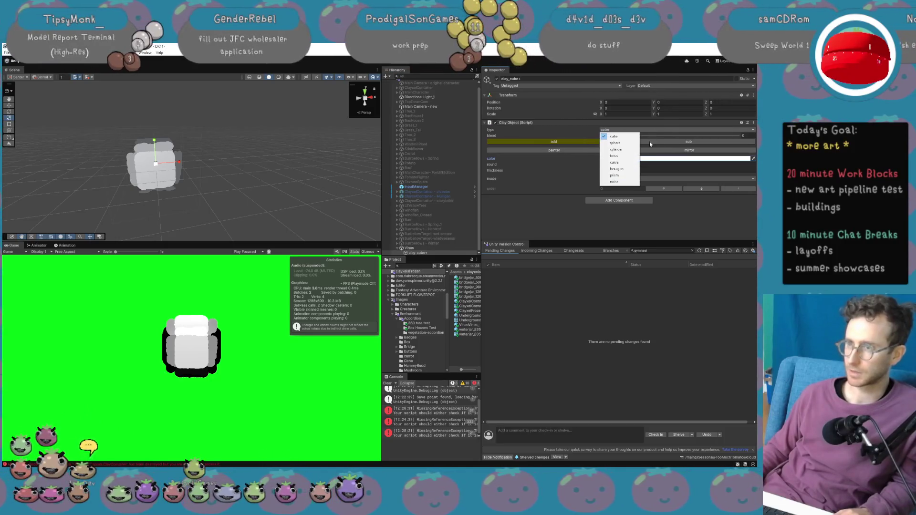
left_click(632, 151)
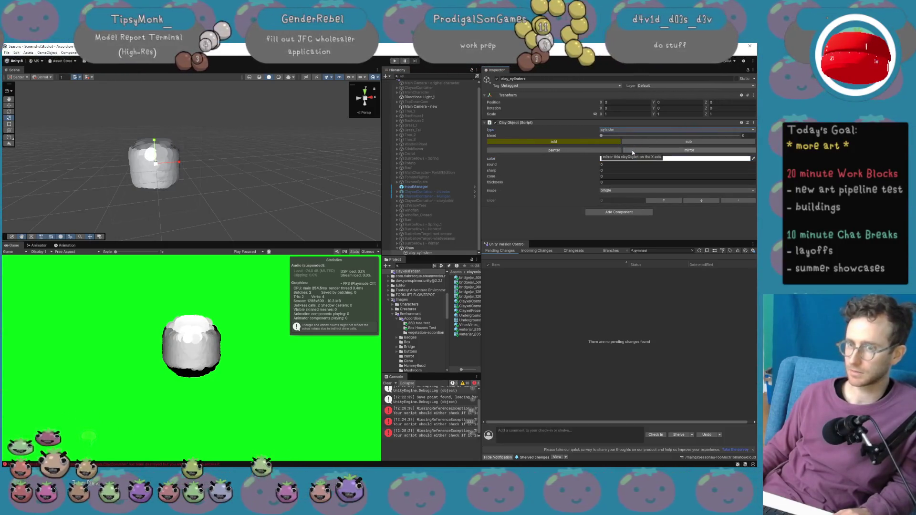
left_click_drag(156, 142, 168, 77)
mouse_move(156, 163)
left_mouse_down()
mouse_move(173, 143)
mouse_move(163, 153)
left_mouse_up()
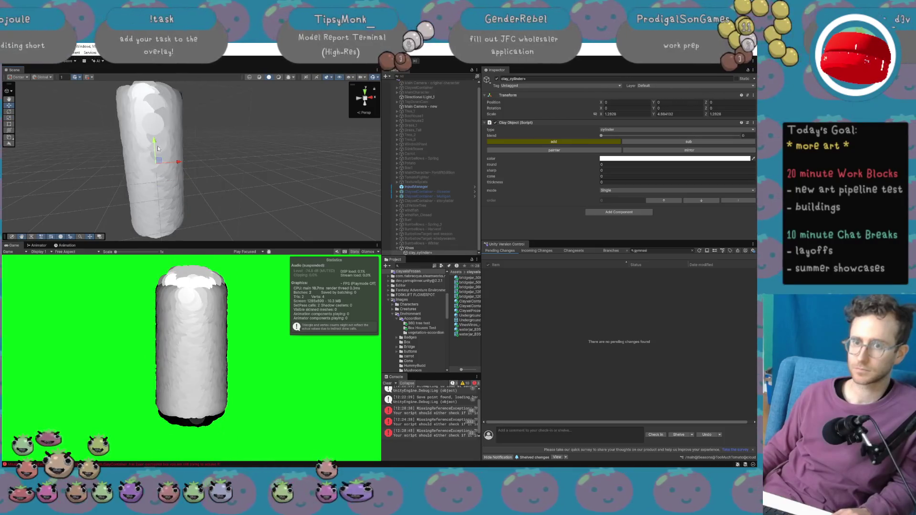
Set the Game view resolution to 256x256.
left_click(67, 251)
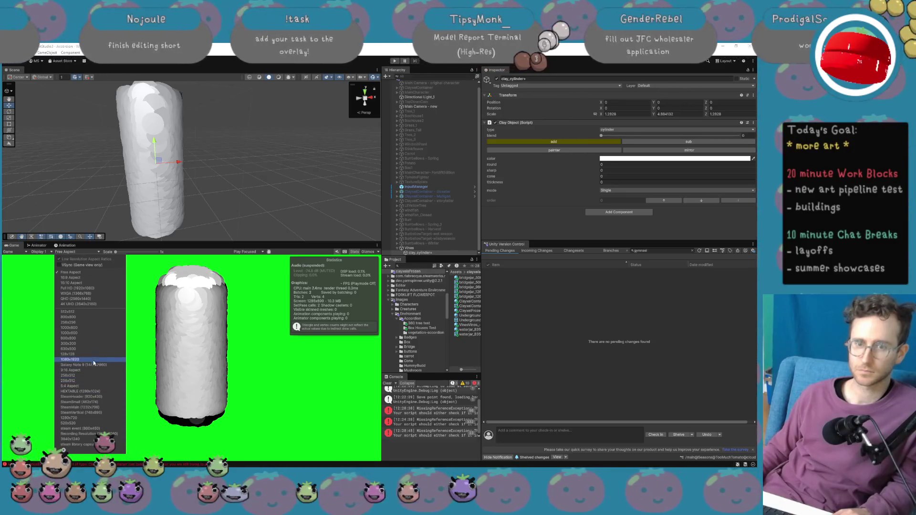
left_click(90, 323)
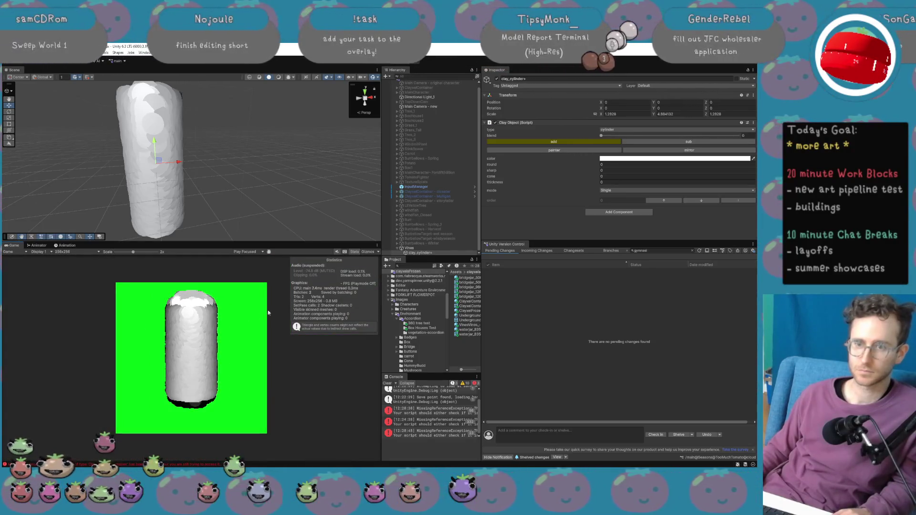
key("Up")
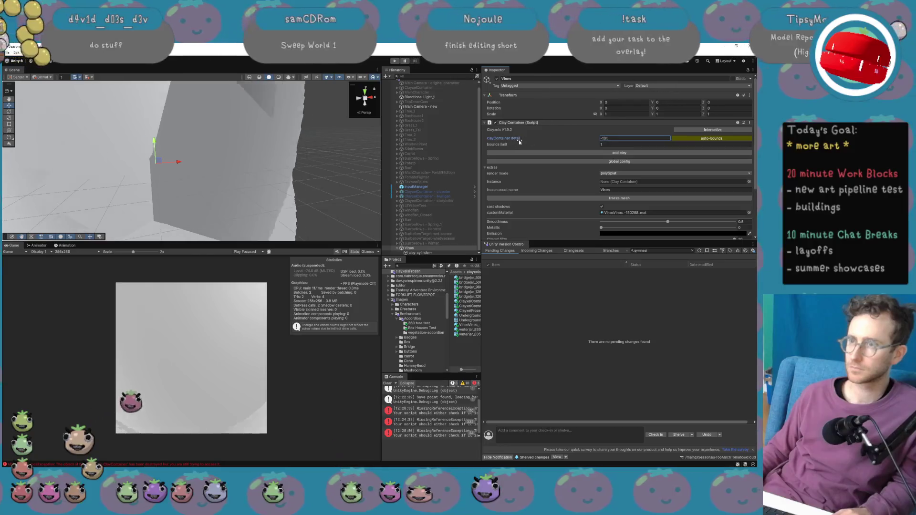
Shrink the Vines Clayxel Size to 0.34 and set RoughColor to about 5.67.
left_click_drag(553, 144, 564, 144)
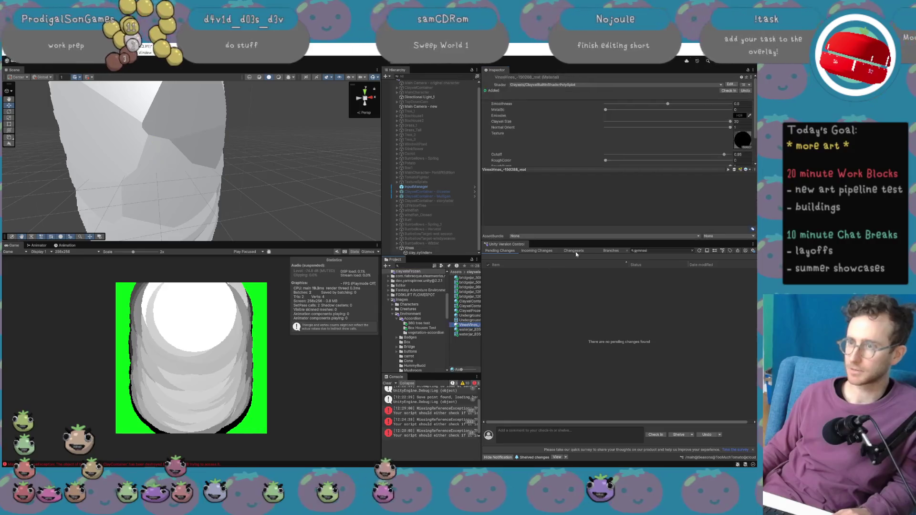
scroll(646, 122, "down", 2)
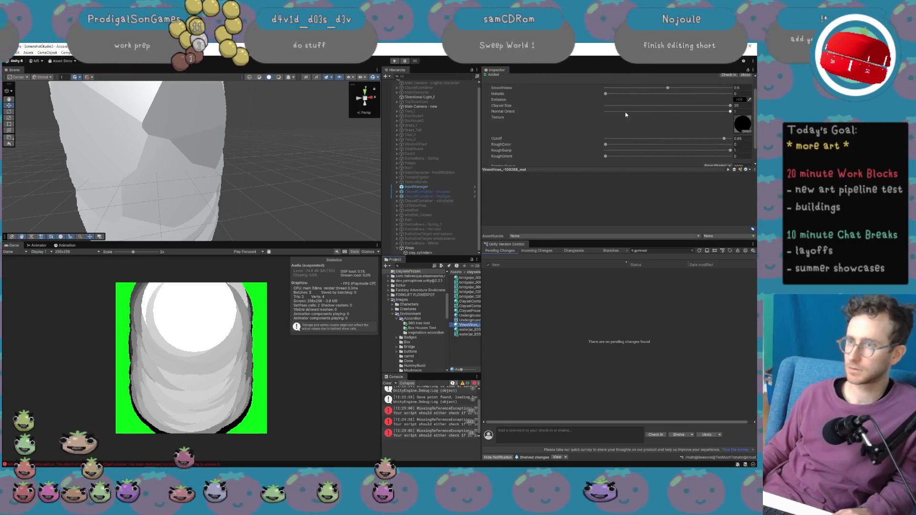
left_click_drag(639, 106, 607, 110)
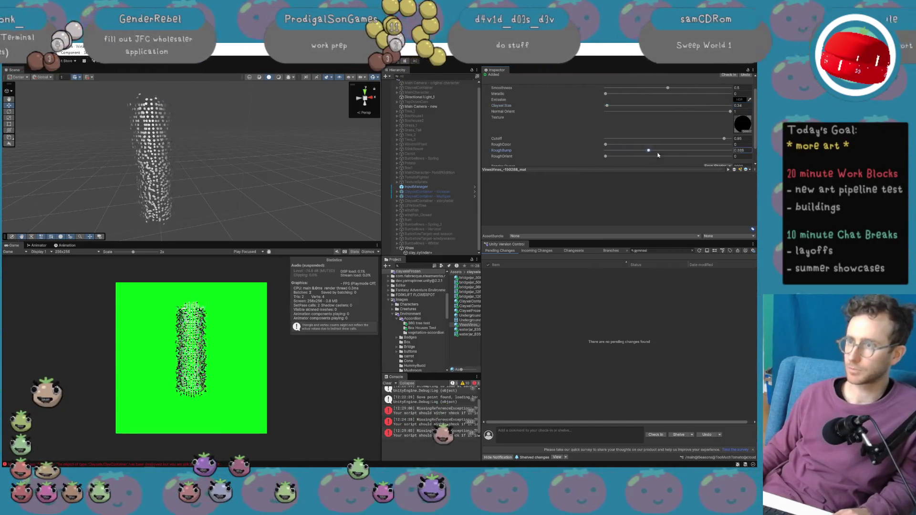
left_click(743, 151)
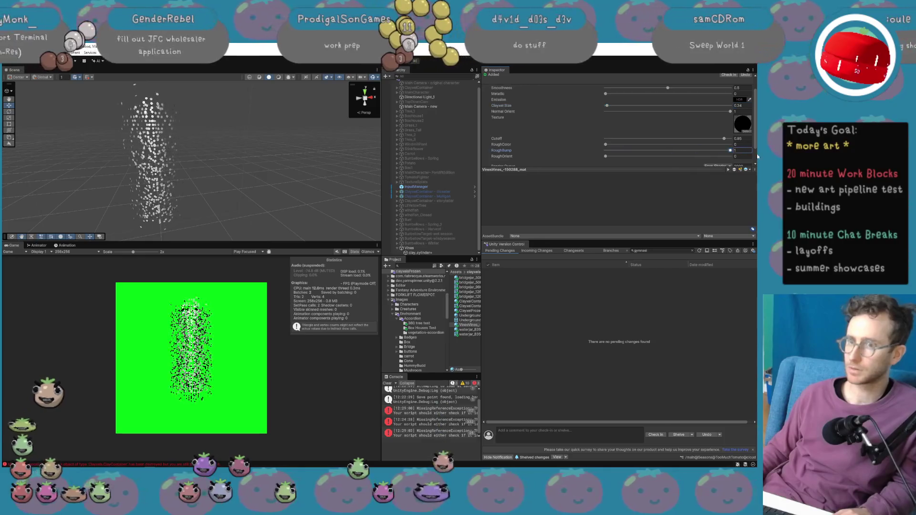
left_click(603, 157)
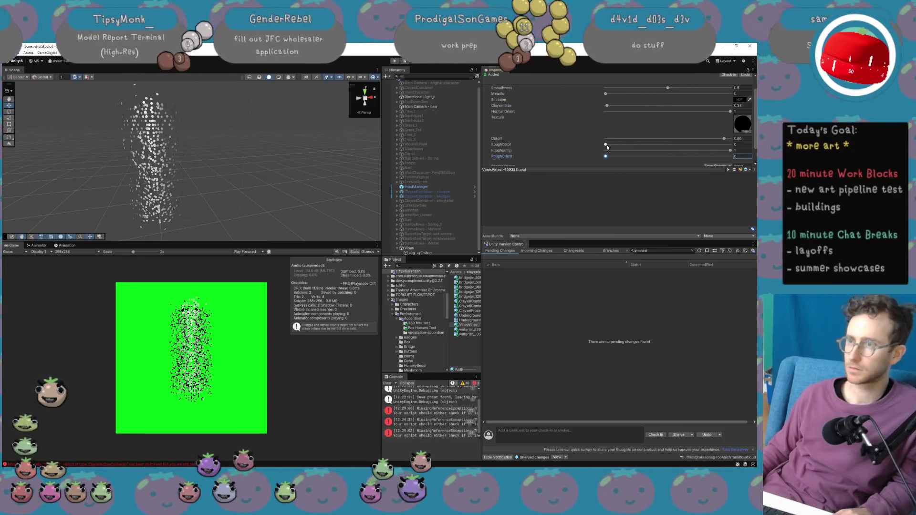
left_click_drag(606, 145, 680, 148)
mouse_move(754, 150)
left_mouse_down()
mouse_move(620, 145)
mouse_move(642, 146)
left_mouse_up()
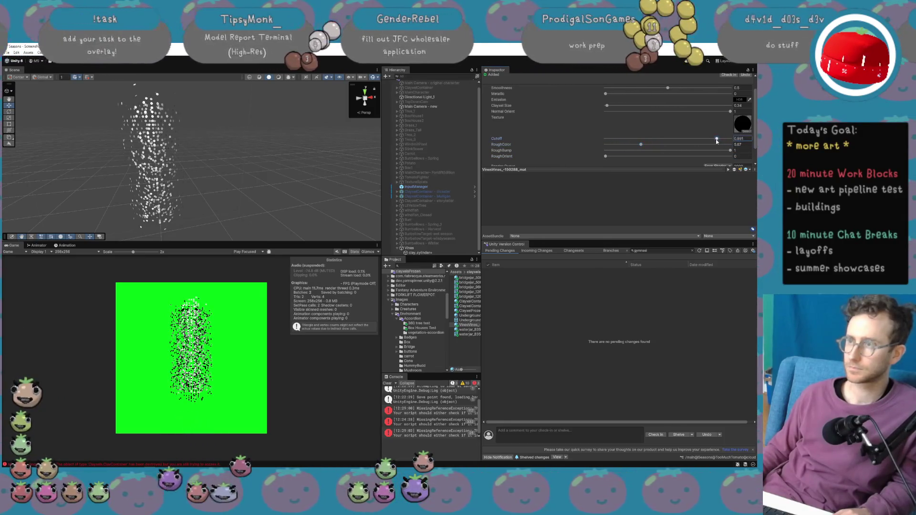
left_click(749, 132)
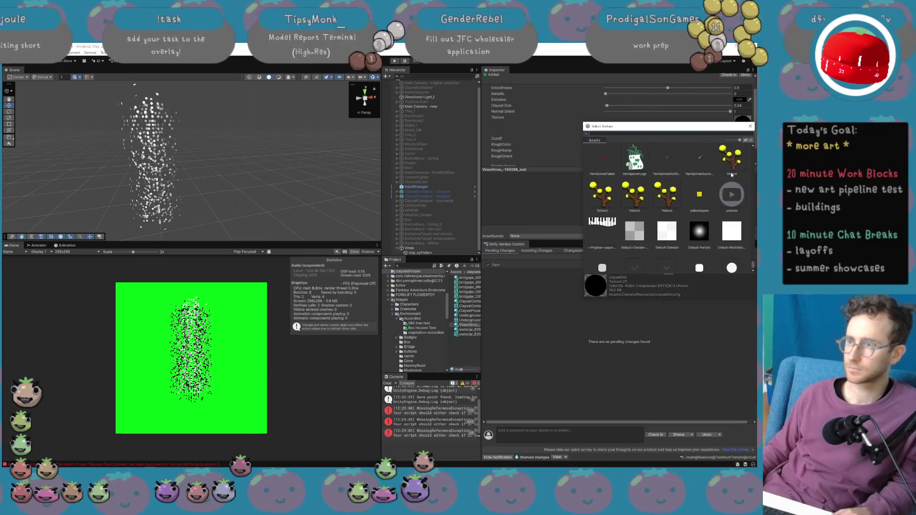
Assign the circular texture to the vines material after trying sprite 7.
type("rough")
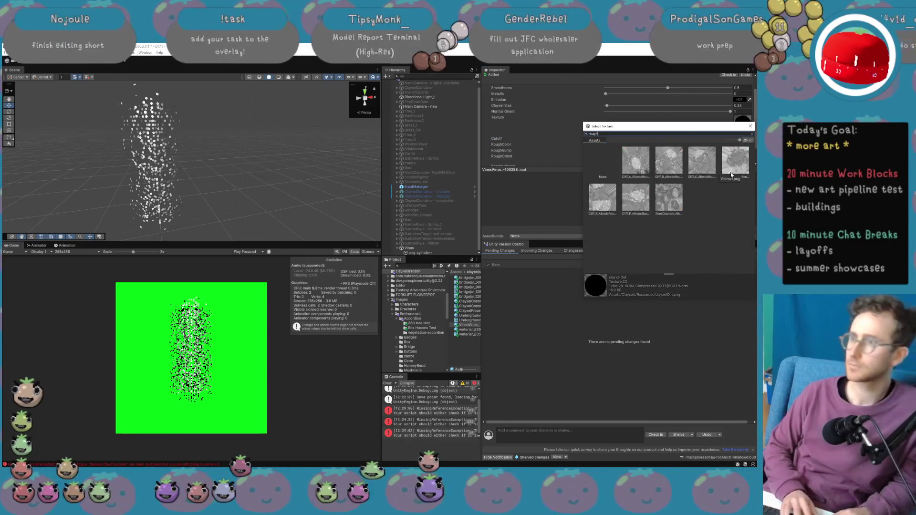
key("BackSpace")
key("BackSpace")
key("BackSpace")
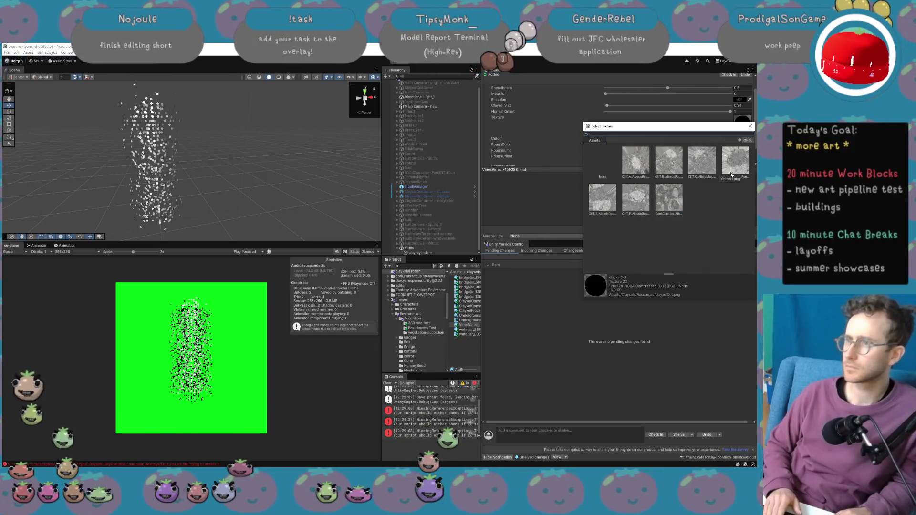
key("BackSpace")
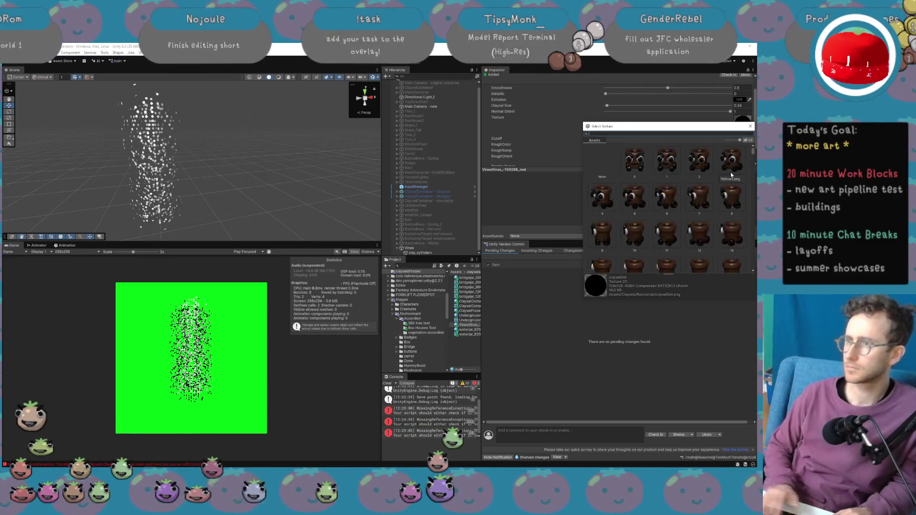
left_click(699, 198)
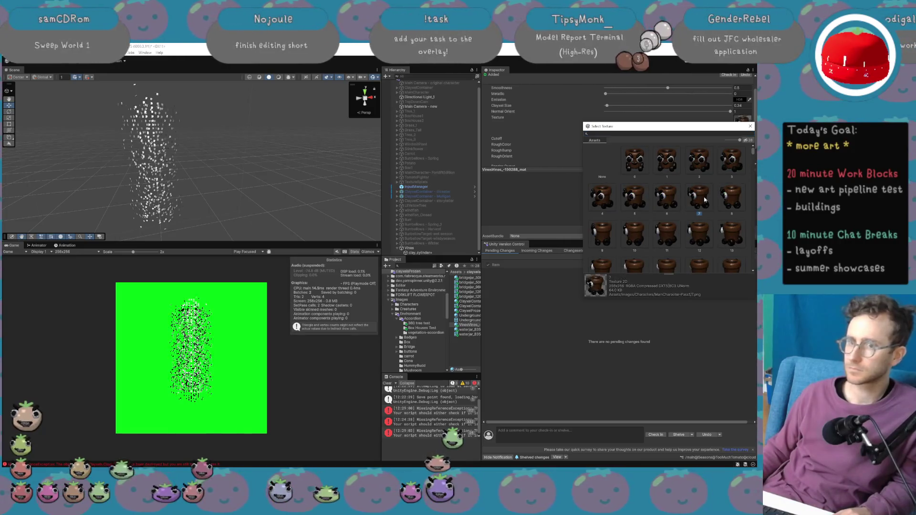
left_click_drag(753, 155, 758, 188)
scroll(724, 225, "up", 3)
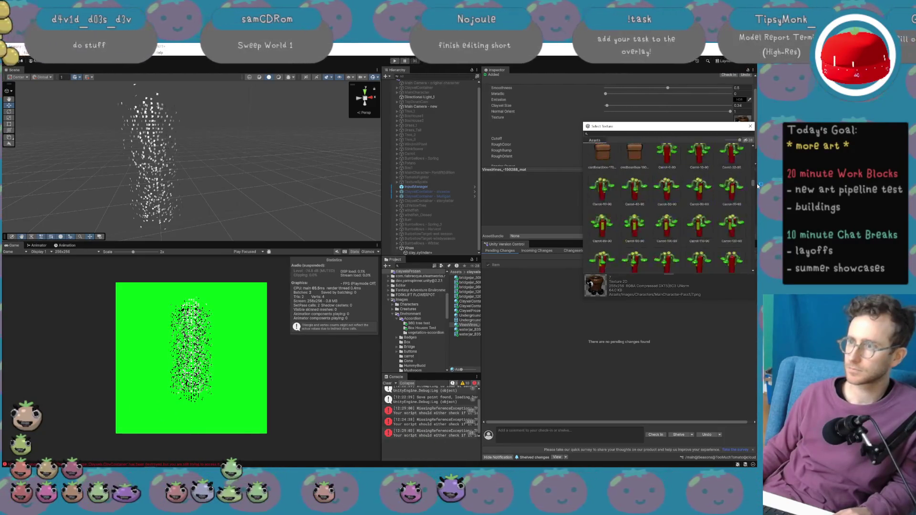
scroll(724, 225, "down", 2)
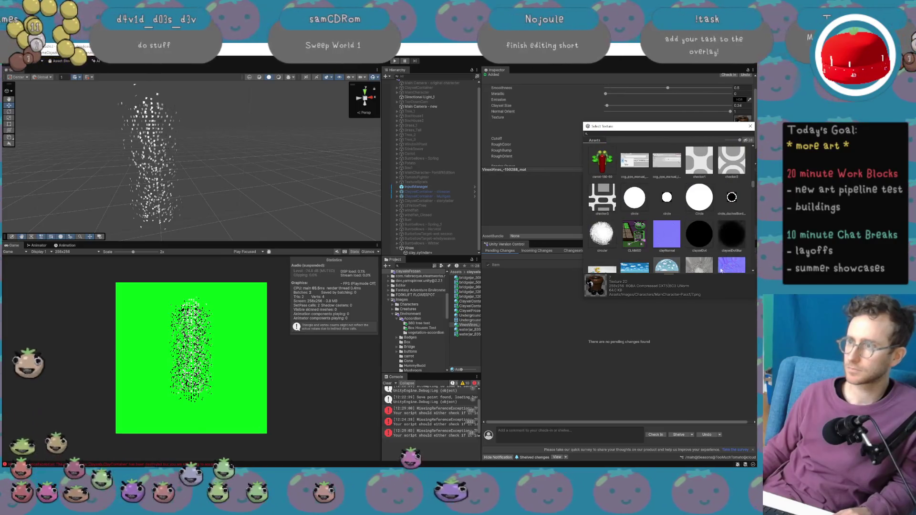
scroll(651, 242, "down", 1)
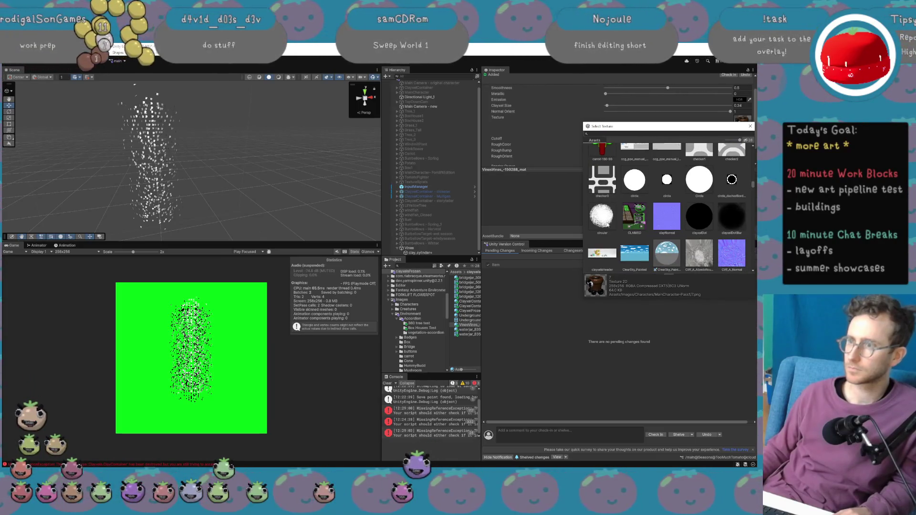
left_click(608, 224)
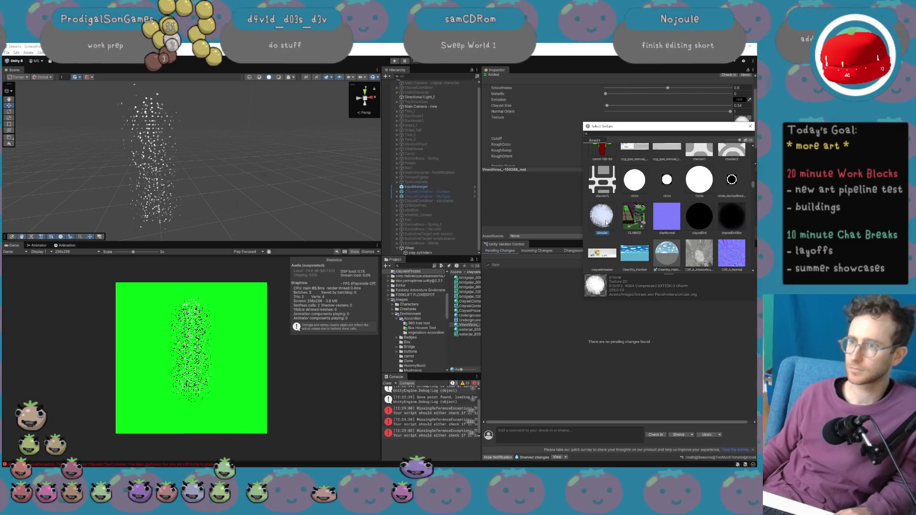
double_click(607, 223)
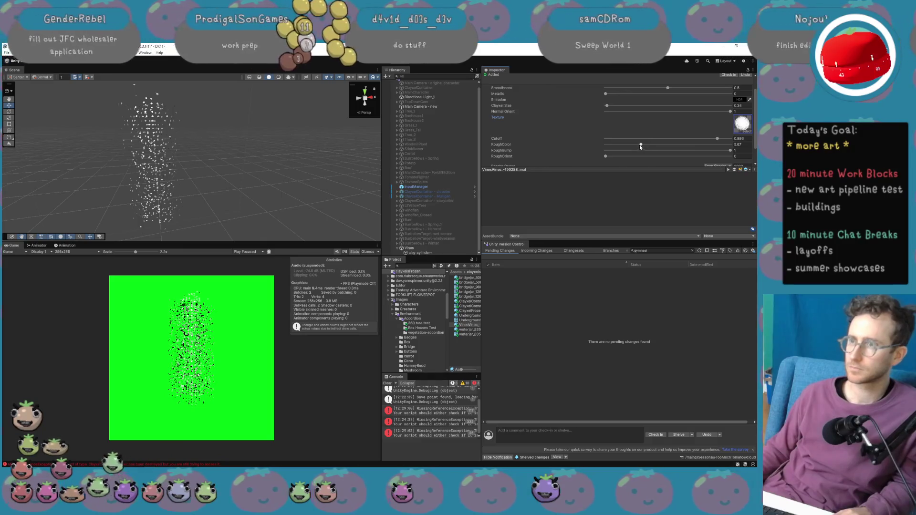
Enlarge the clayxels into big blobs and lower the Vines container's detail.
scroll(621, 139, "up", 1)
left_click_drag(608, 122, 614, 123)
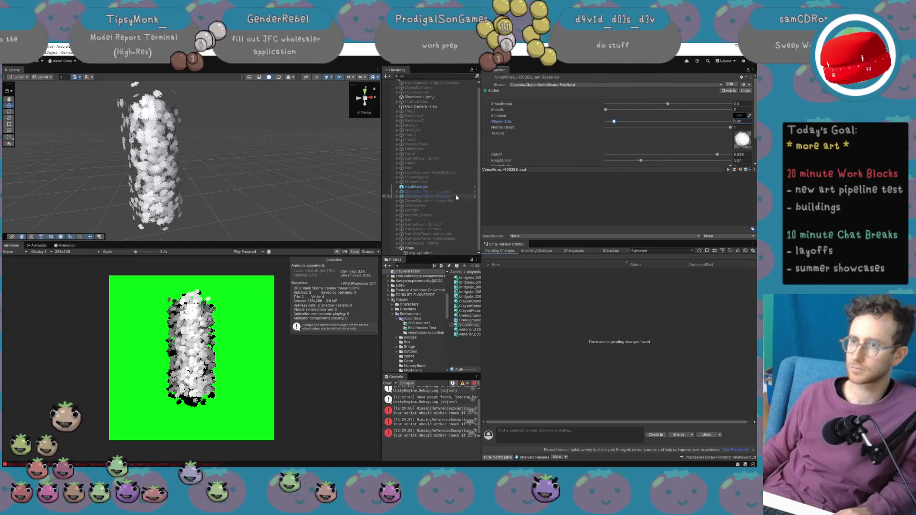
left_click(432, 247)
mouse_move(586, 139)
left_mouse_down()
mouse_move(456, 142)
mouse_move(554, 139)
mouse_move(542, 139)
left_mouse_up()
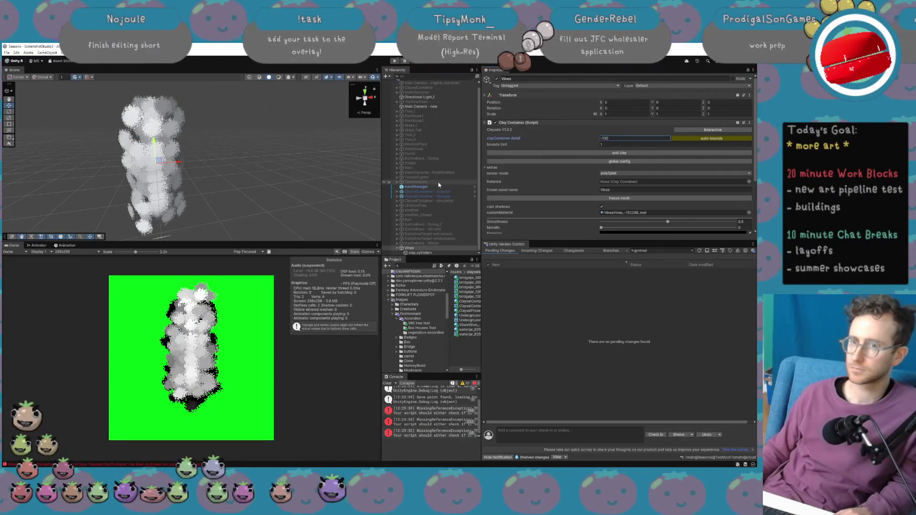
Taper clay_cylinder+ with cone 130.07, scale it to about 4.94 wide and move it lower.
left_click(432, 252)
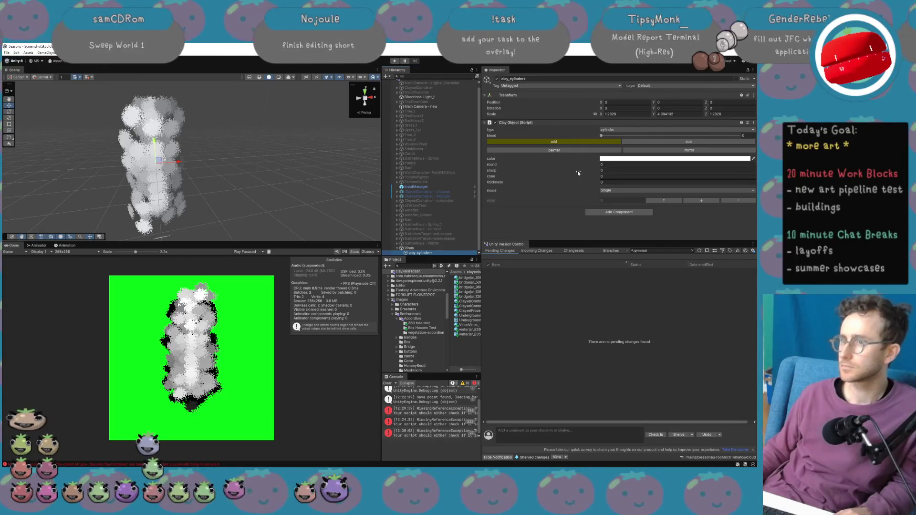
mouse_move(593, 178)
left_mouse_down()
mouse_move(654, 174)
mouse_move(639, 179)
mouse_move(666, 193)
mouse_move(185, 192)
left_mouse_up()
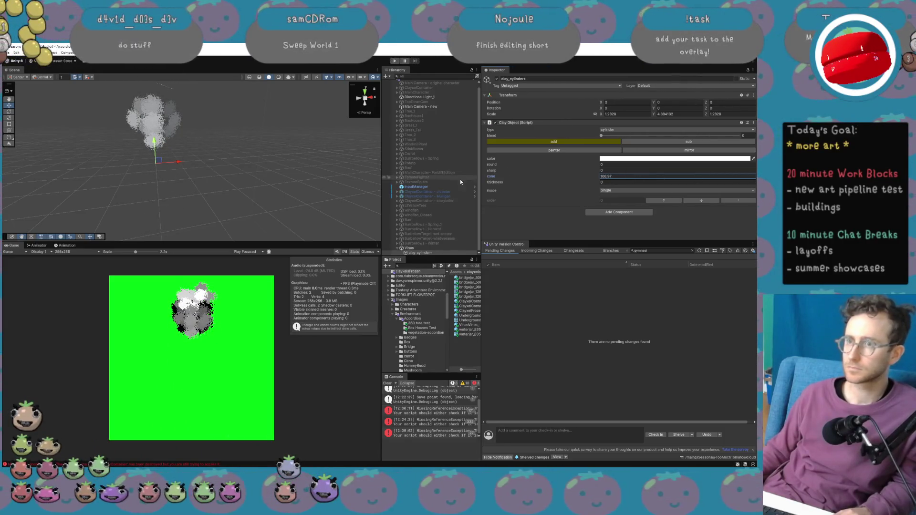
left_click(159, 164)
key("r")
mouse_move(159, 164)
left_mouse_down()
mouse_move(182, 163)
mouse_move(156, 179)
mouse_move(160, 212)
mouse_move(171, 214)
mouse_move(162, 223)
mouse_move(160, 215)
left_mouse_up()
key("w")
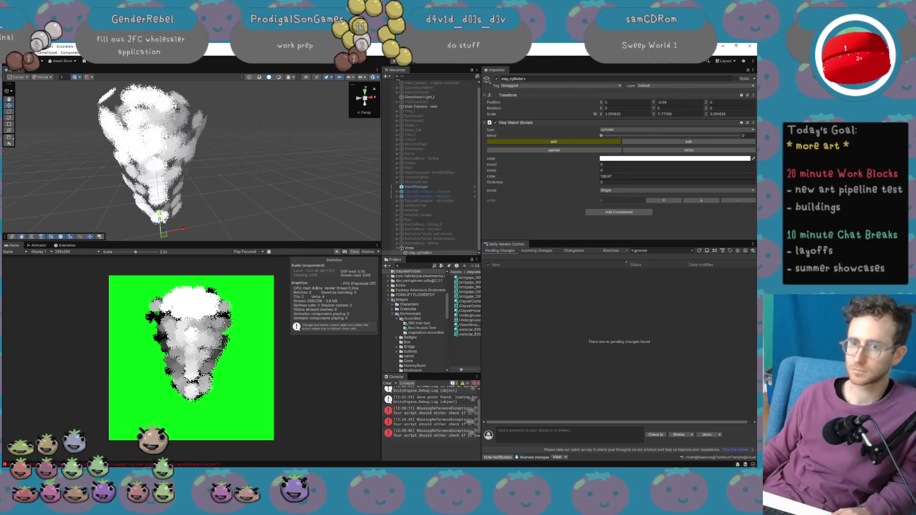
mouse_move(160, 213)
left_mouse_down()
mouse_move(163, 232)
mouse_move(176, 214)
mouse_move(209, 213)
mouse_move(170, 197)
left_mouse_up()
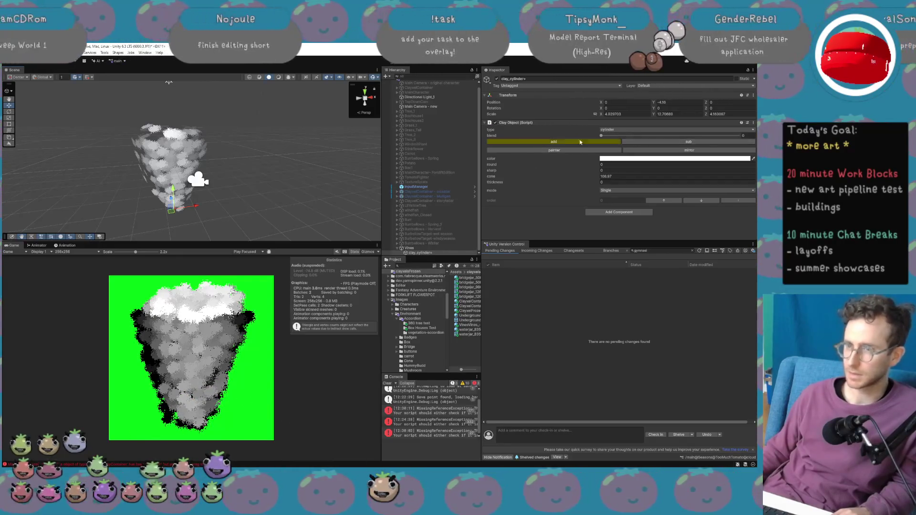
left_click(434, 248)
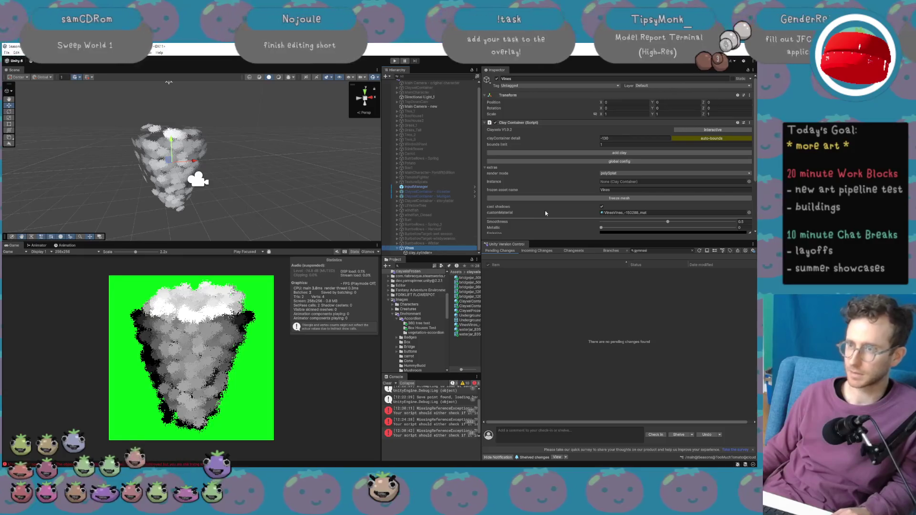
Open the VinesVines material and shrink its Clayxel Size into small scattered blobs.
left_click(622, 214)
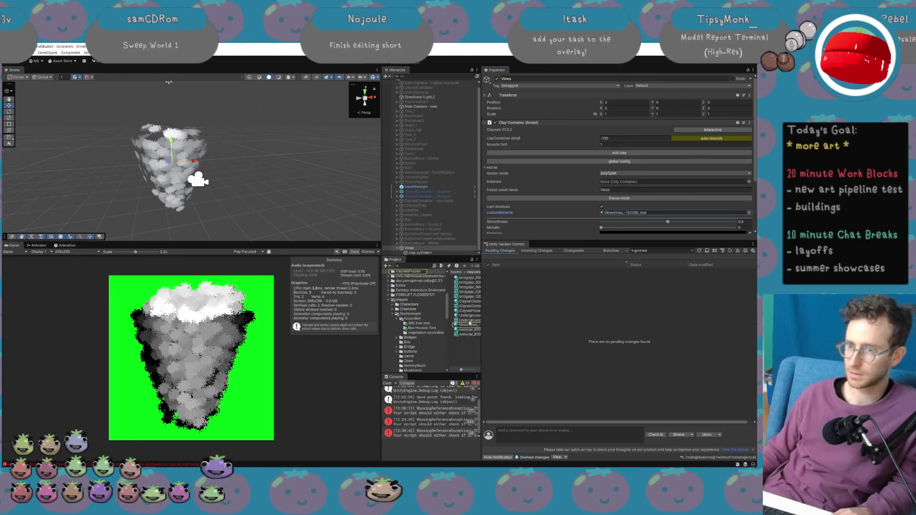
double_click(621, 213)
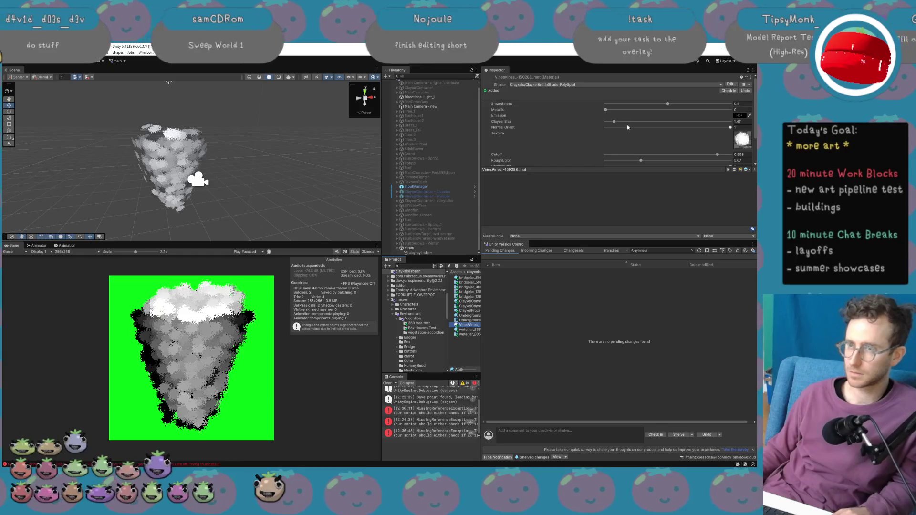
mouse_move(615, 124)
left_mouse_down()
mouse_move(634, 123)
mouse_move(611, 125)
left_mouse_up()
scroll(616, 137, "down", 1)
scroll(616, 137, "down", 1)
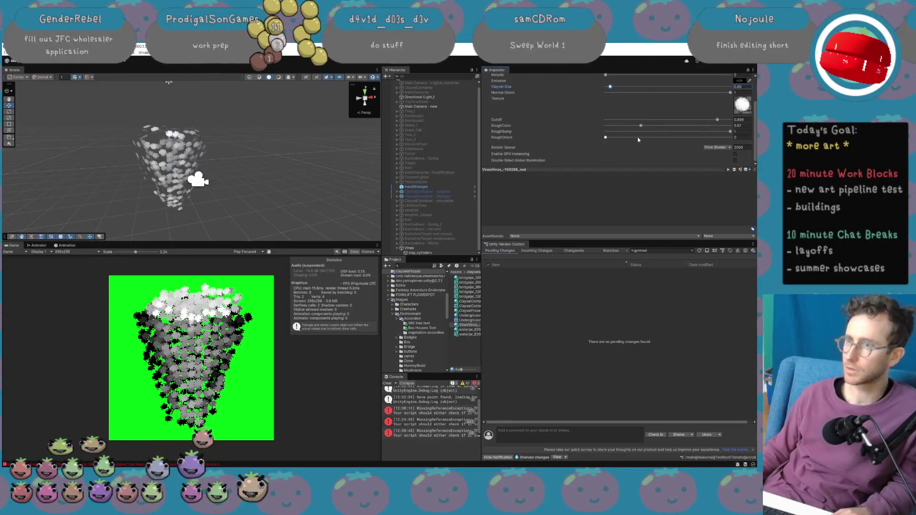
Increase RoughOrient, edit RoughBump, and adjust Cutoff so the blobs render opaque.
left_click(613, 138)
left_click_drag(614, 137, 708, 140)
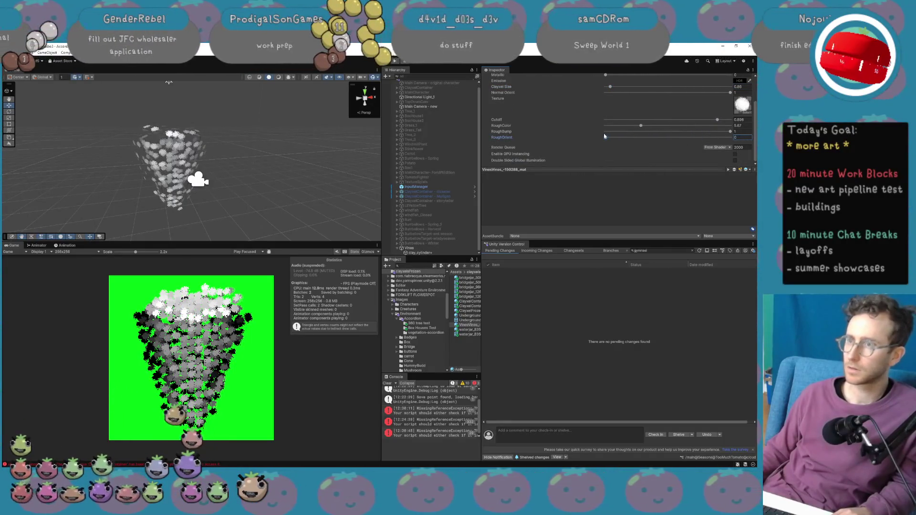
left_click(738, 132)
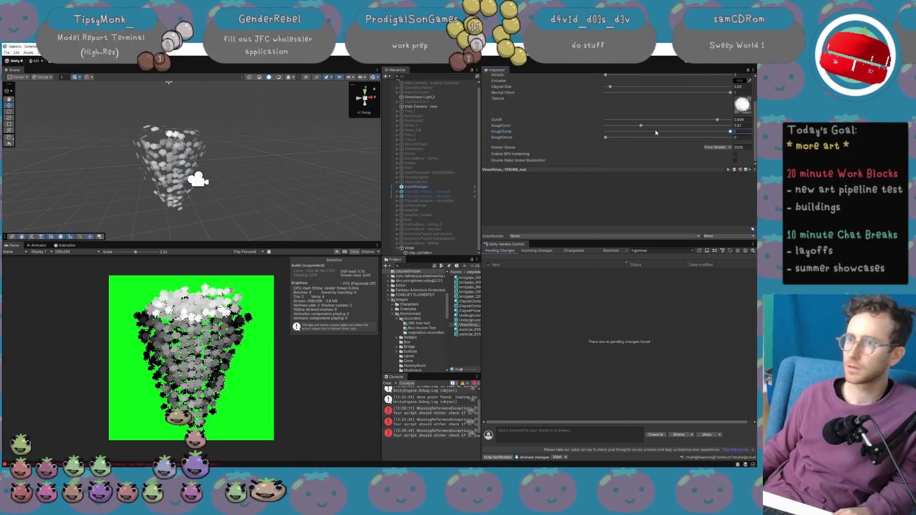
scroll(613, 125, "up", 1)
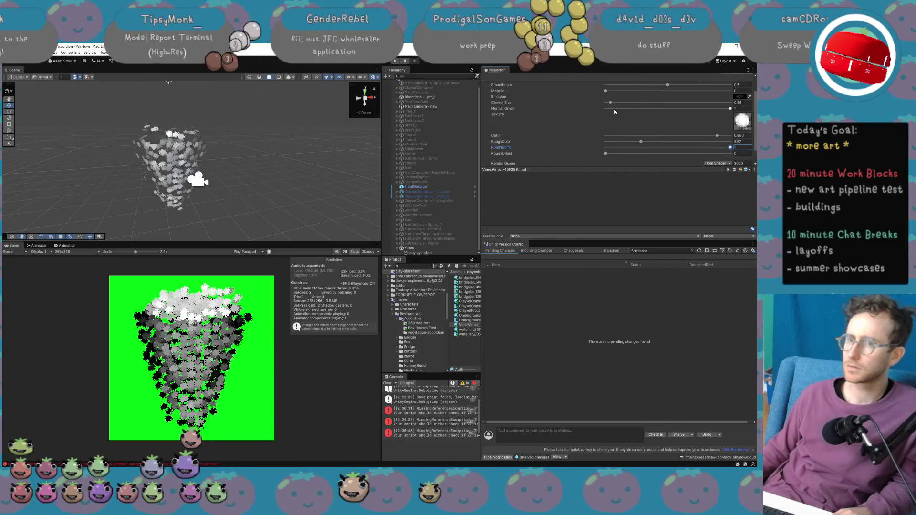
scroll(618, 113, "up", 1)
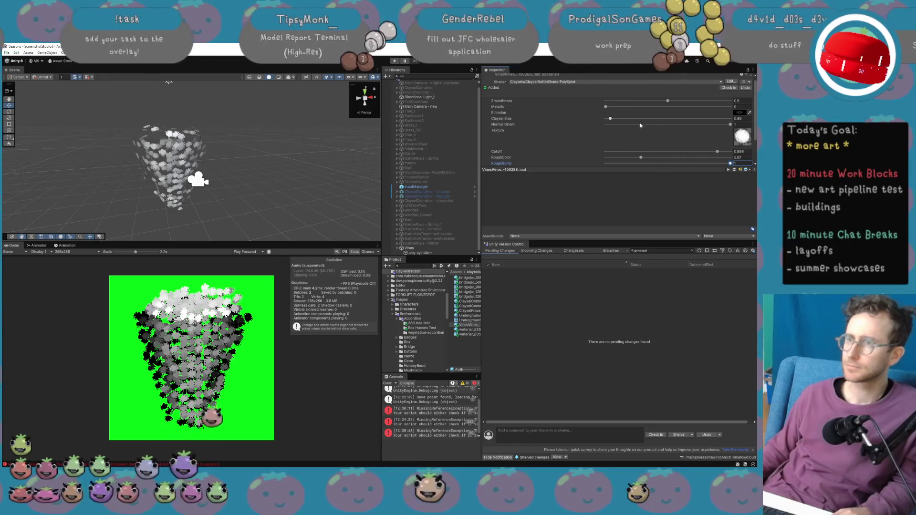
scroll(640, 125, "down", 1)
left_click(691, 136)
mouse_move(691, 136)
left_mouse_down()
mouse_move(591, 136)
mouse_move(730, 137)
mouse_move(697, 136)
mouse_move(720, 139)
left_mouse_up()
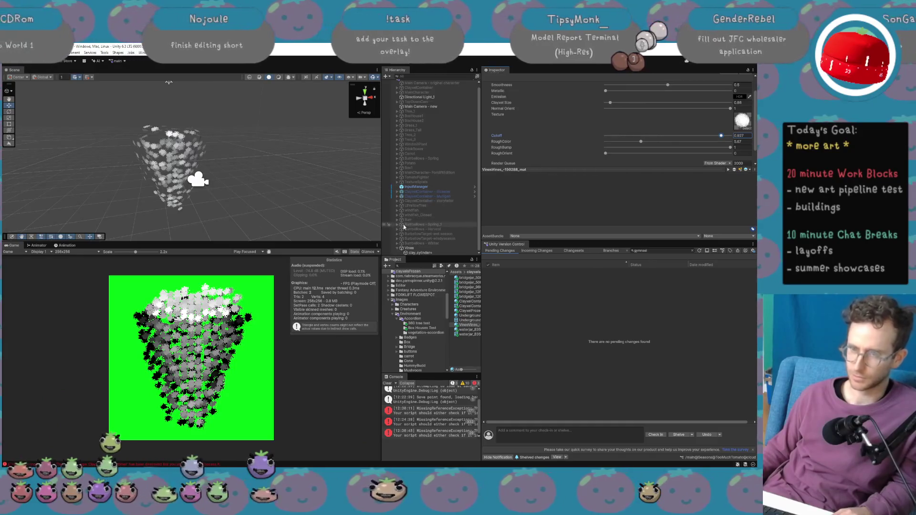
Widen the Project and Console panels, max out RoughColor, and raise Clayxel Size again.
scroll(603, 152, "down", 1)
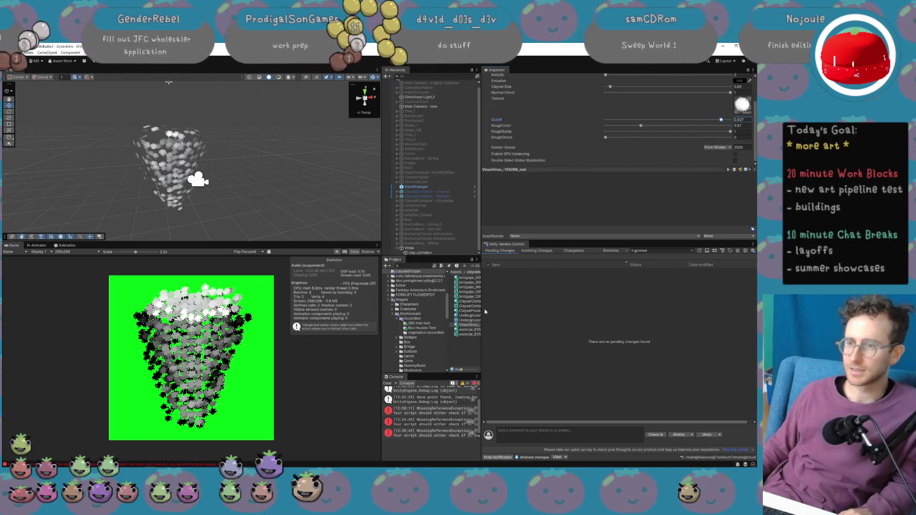
left_click_drag(482, 313, 550, 313)
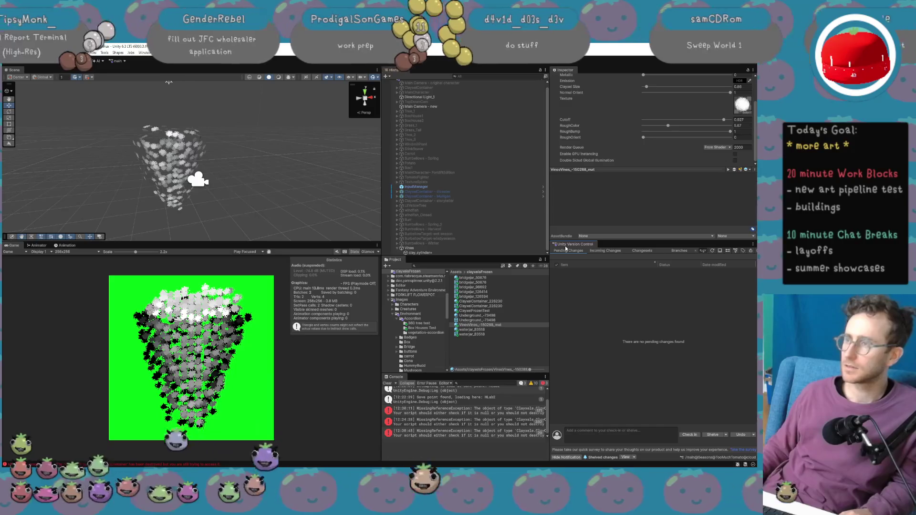
mouse_move(668, 126)
left_mouse_down()
mouse_move(746, 126)
mouse_move(659, 127)
mouse_move(680, 127)
mouse_move(667, 134)
mouse_move(658, 118)
mouse_move(711, 120)
mouse_move(645, 130)
left_mouse_up()
scroll(668, 133, "up", 2)
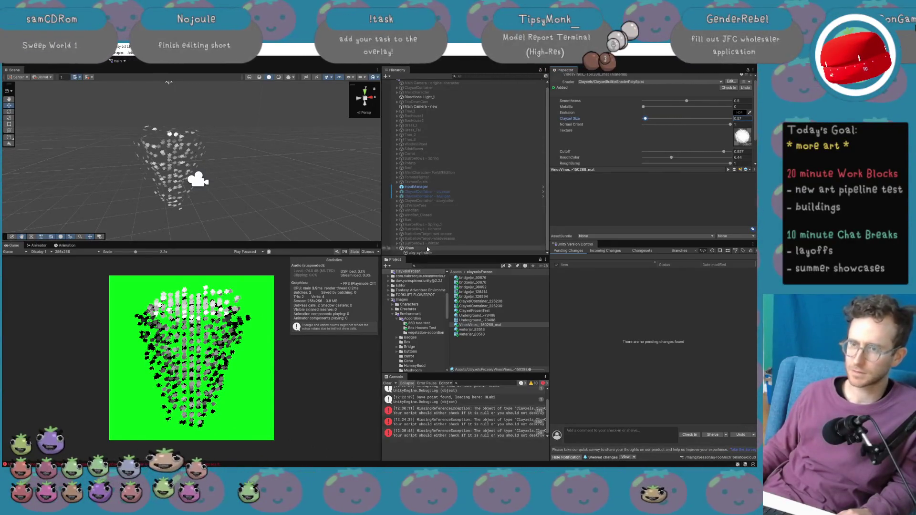
left_click_drag(648, 120, 651, 119)
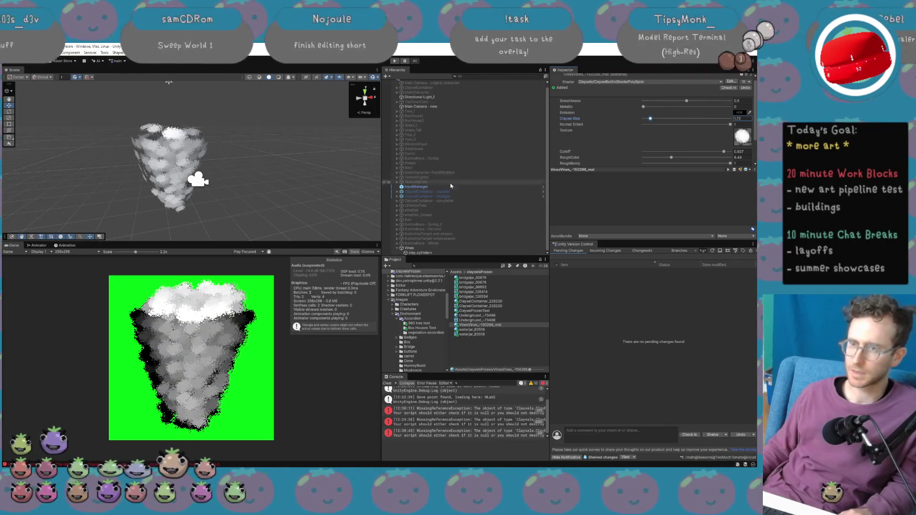
left_click(441, 253)
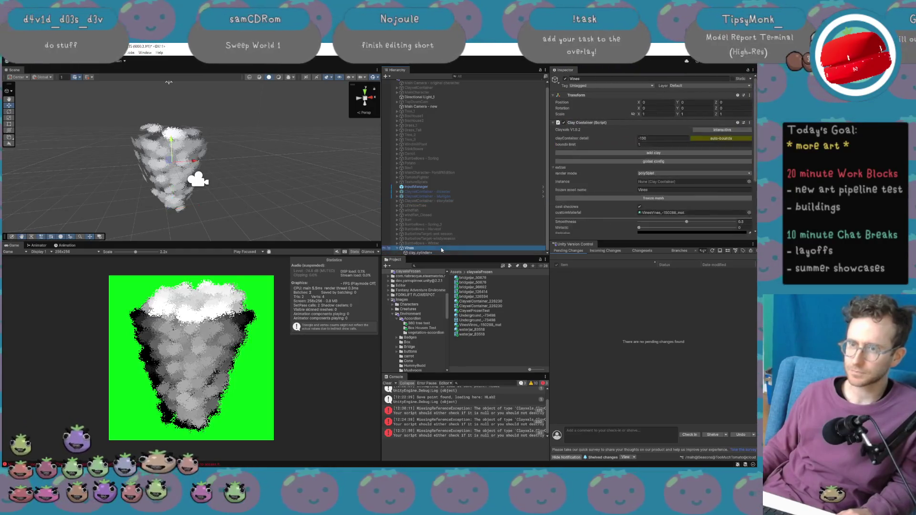
key("f")
mouse_move(191, 161)
left_mouse_down()
mouse_move(186, 156)
mouse_move(208, 159)
left_mouse_up()
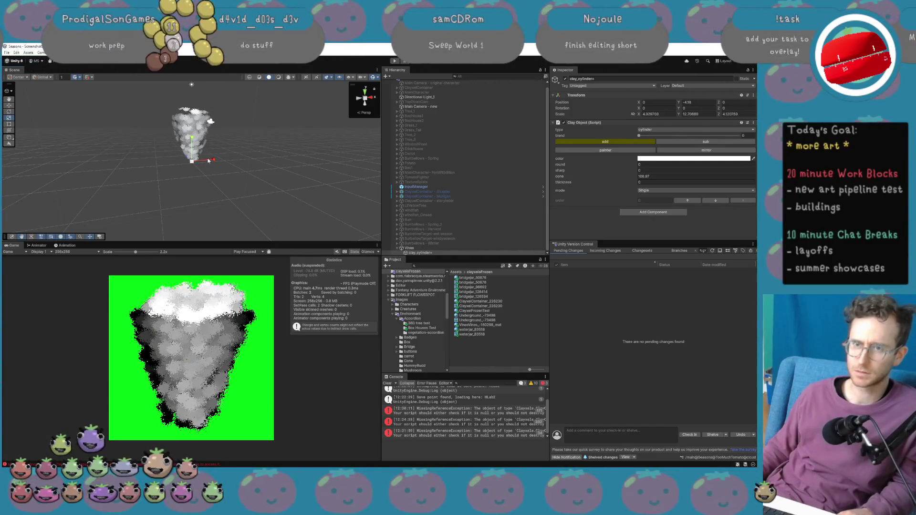
mouse_move(216, 162)
left_mouse_down()
mouse_move(189, 161)
mouse_move(203, 99)
left_mouse_up()
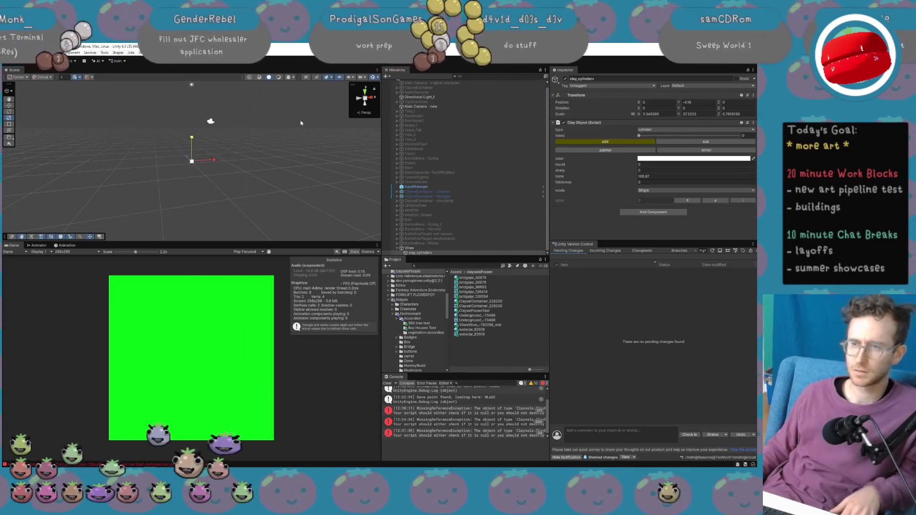
key("ctrl+z")
key("ctrl+z")
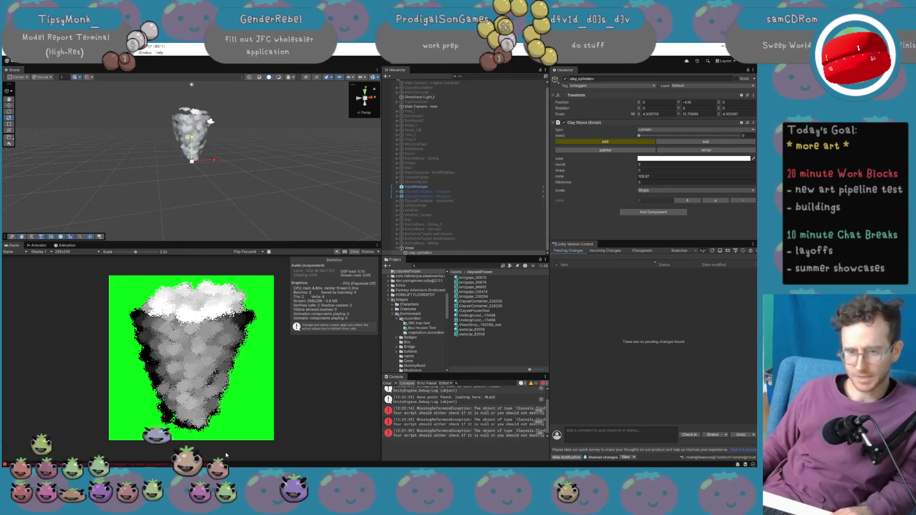
mouse_move(51, 464)
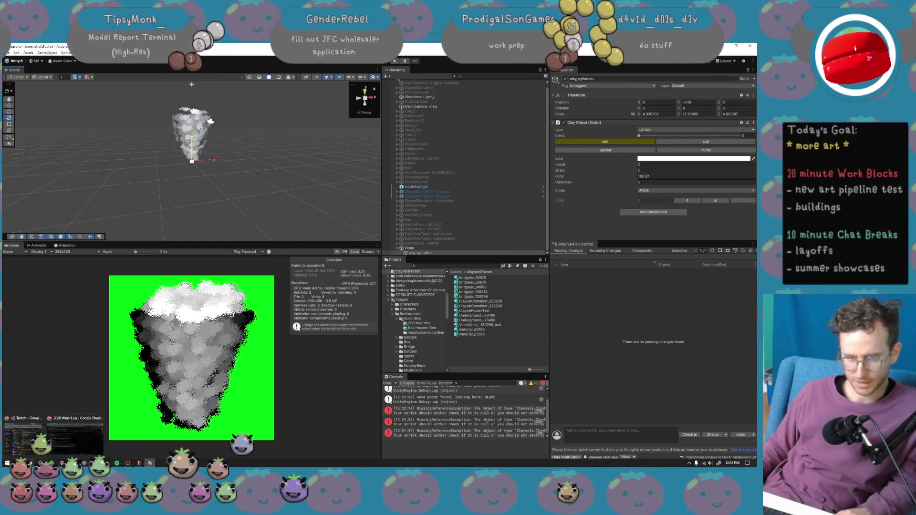
mouse_move(83, 464)
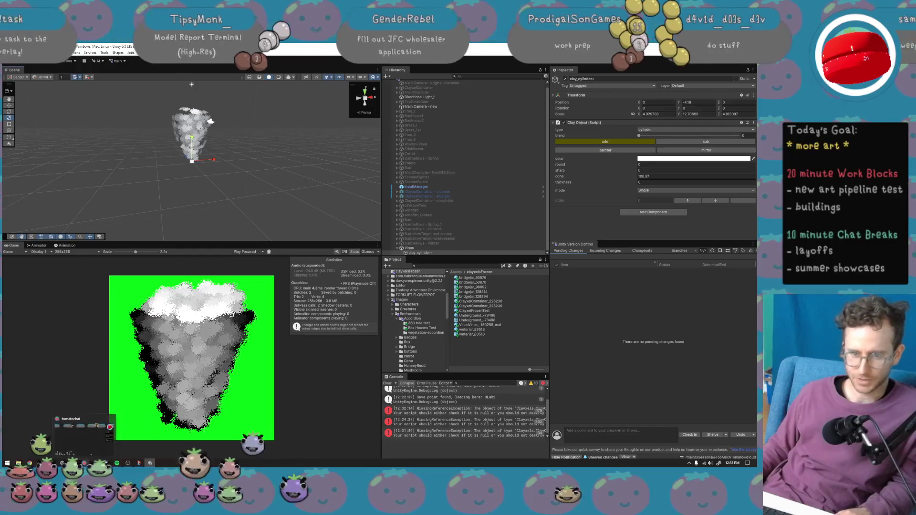
mouse_move(117, 463)
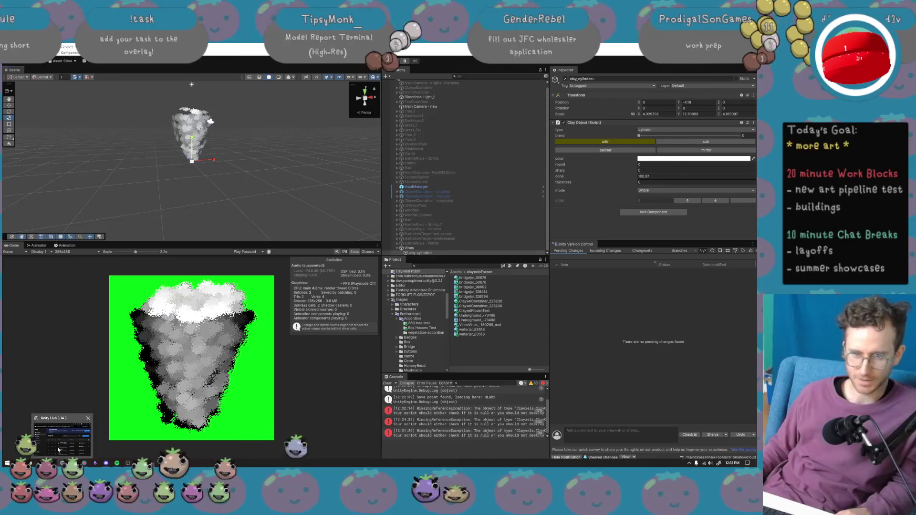
Bring up Unity Hub and the clayxelsFrozen folder, then search Windows for 'claytest3'.
left_click(62, 463)
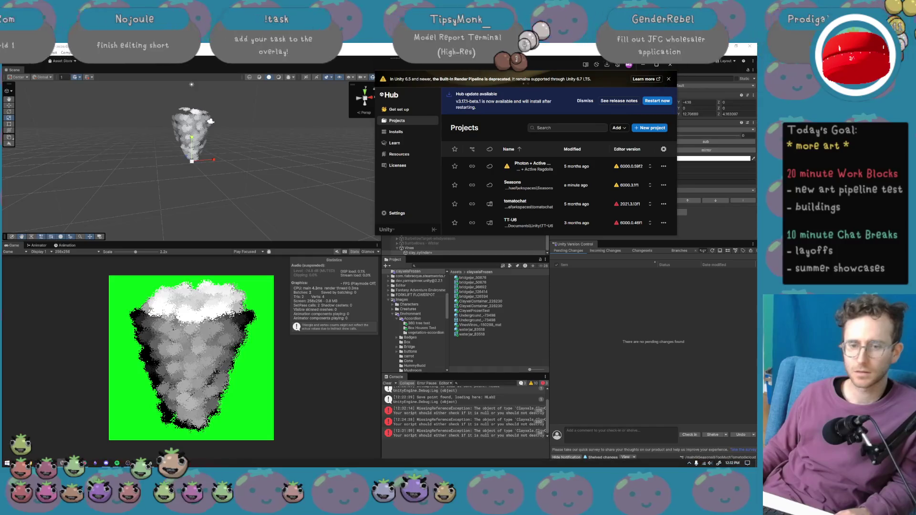
left_click(36, 463)
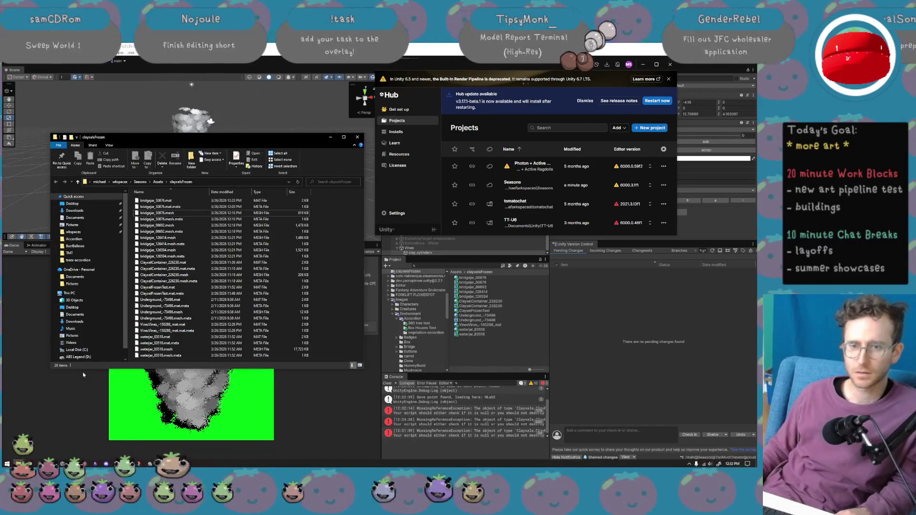
left_click(9, 464)
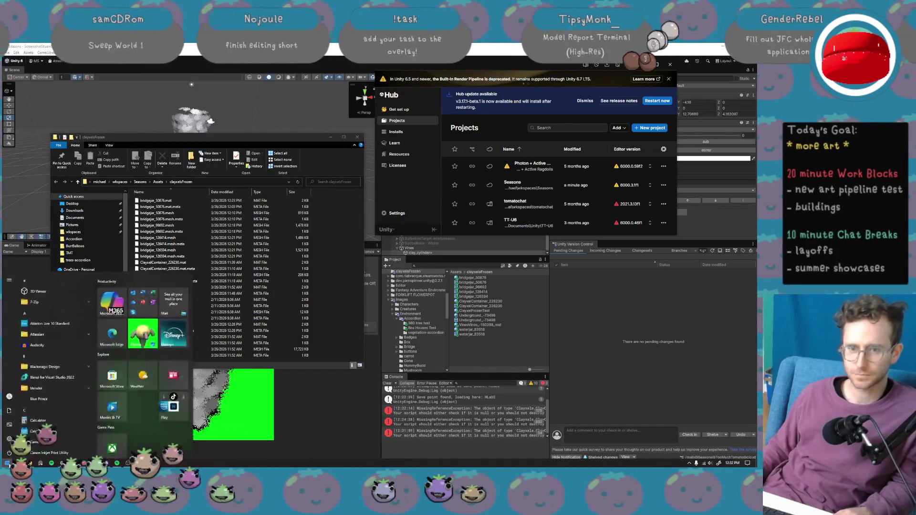
type("claytest3")
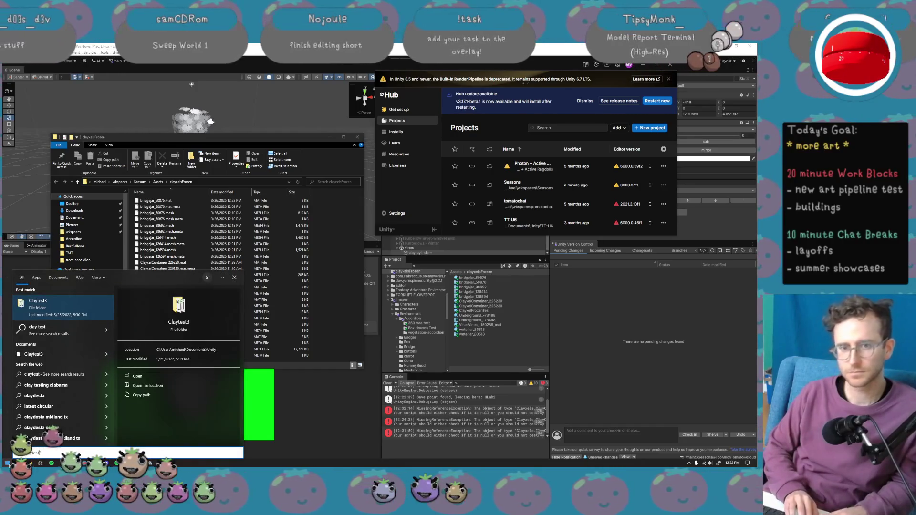
left_click(204, 350)
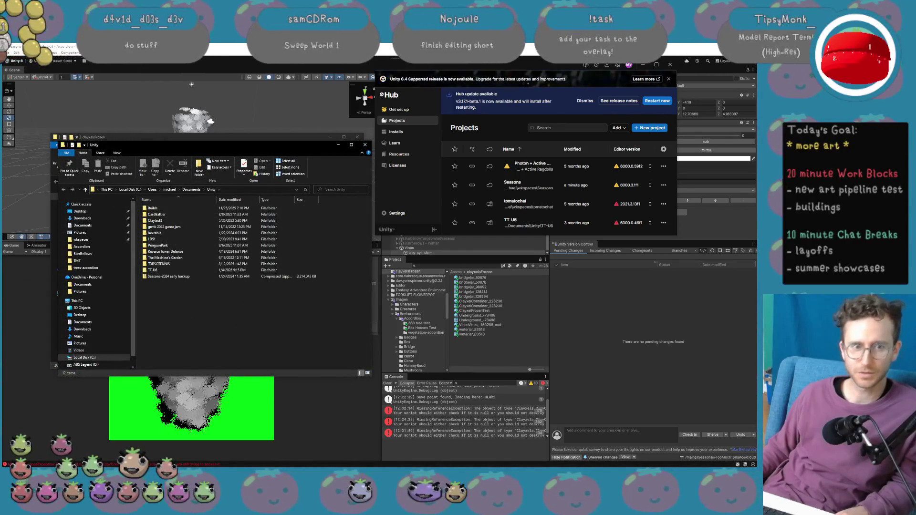
Browse Claytest3 > Assets > Images in File Explorer, then close the window.
left_click(156, 221)
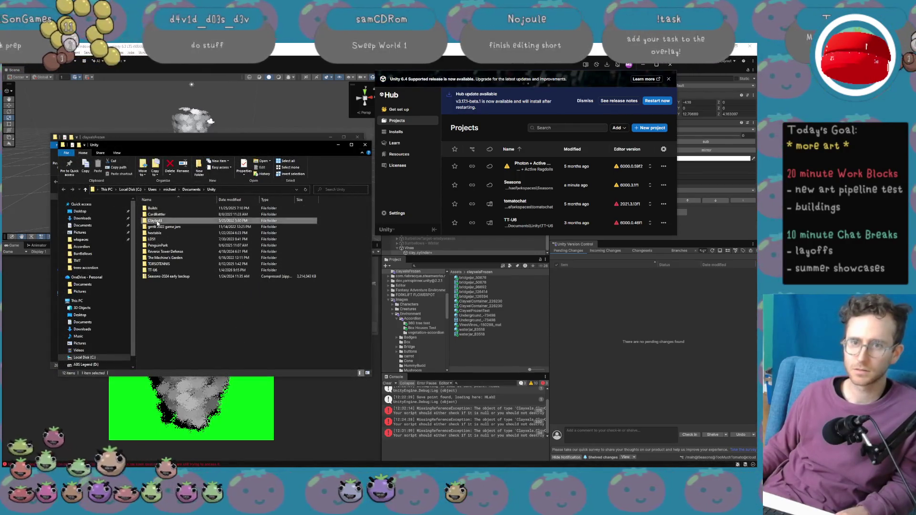
double_click(157, 221)
double_click(161, 210)
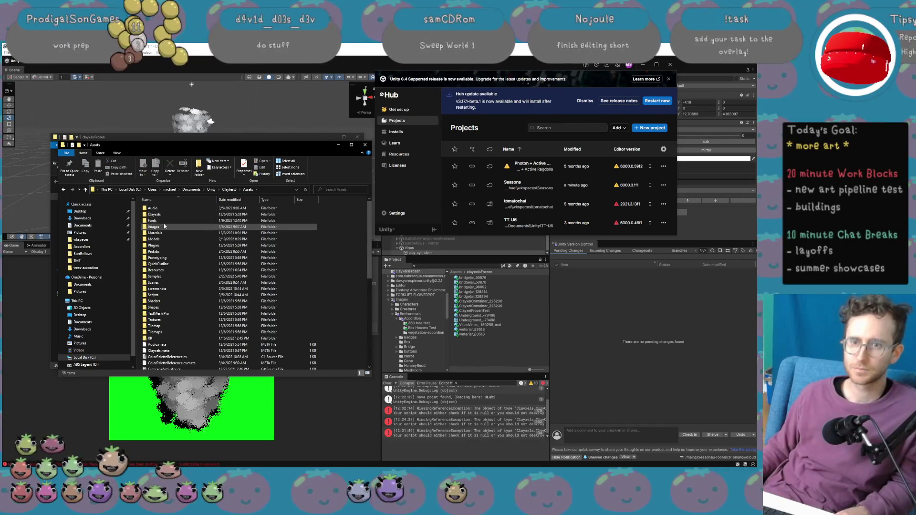
double_click(165, 227)
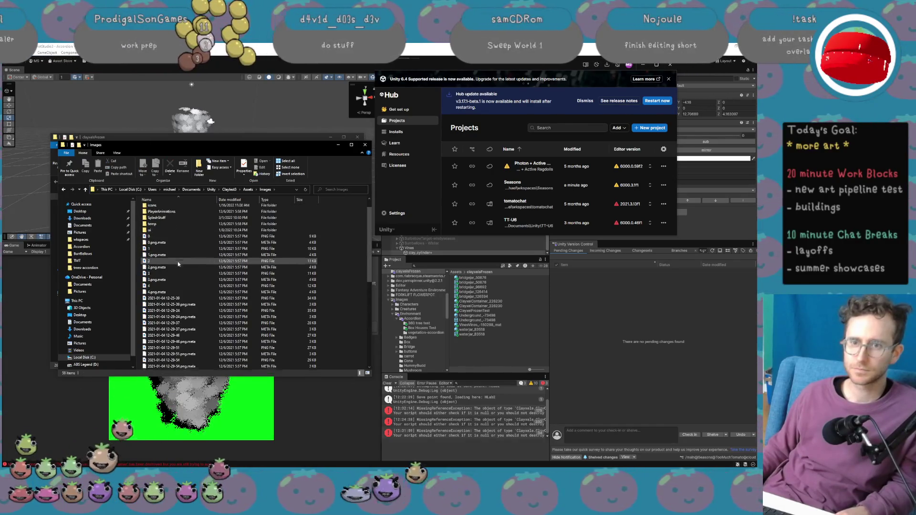
scroll(178, 262, "down", 3)
key("ctrl+w")
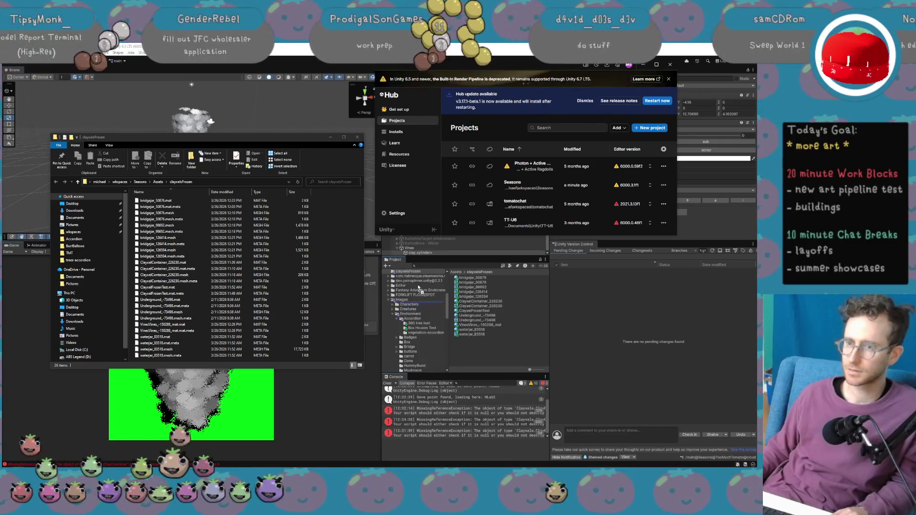
Show the Accordion images folder in Unity's Project panel.
scroll(422, 274, "up", 3)
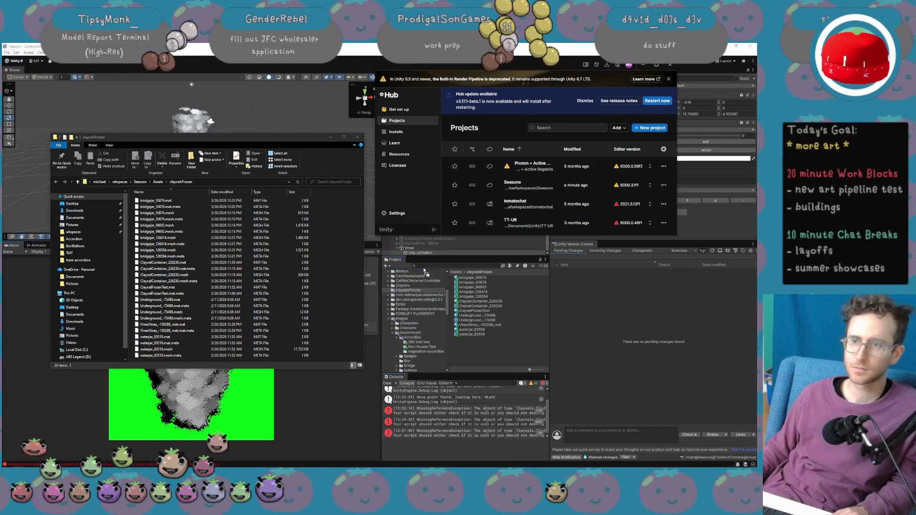
scroll(427, 272, "up", 2)
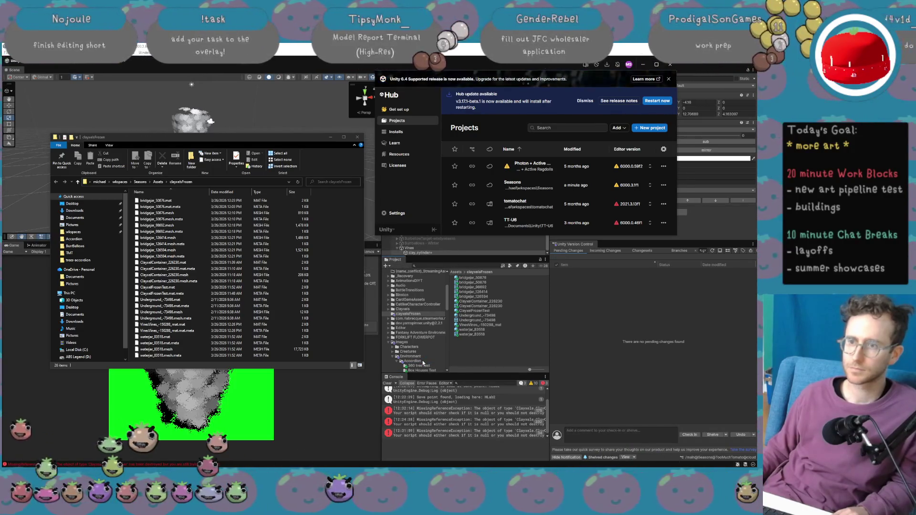
left_click(423, 362)
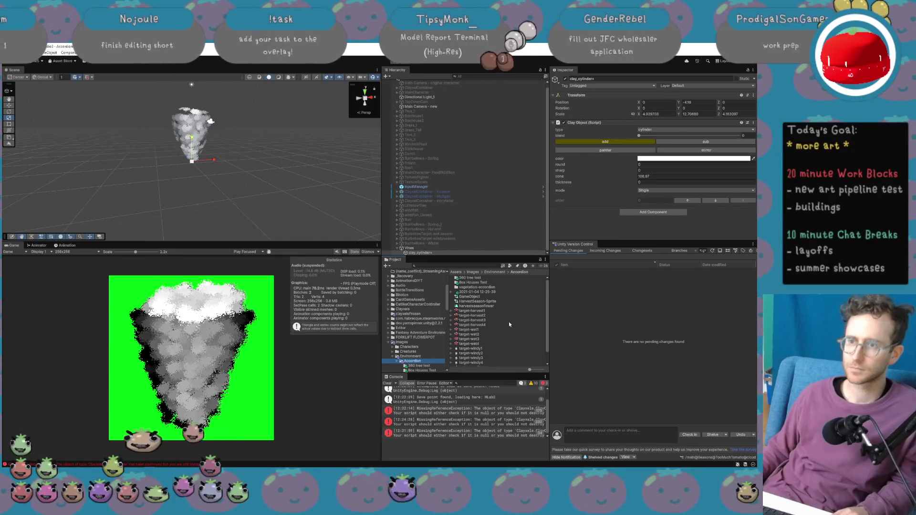
left_click(489, 292)
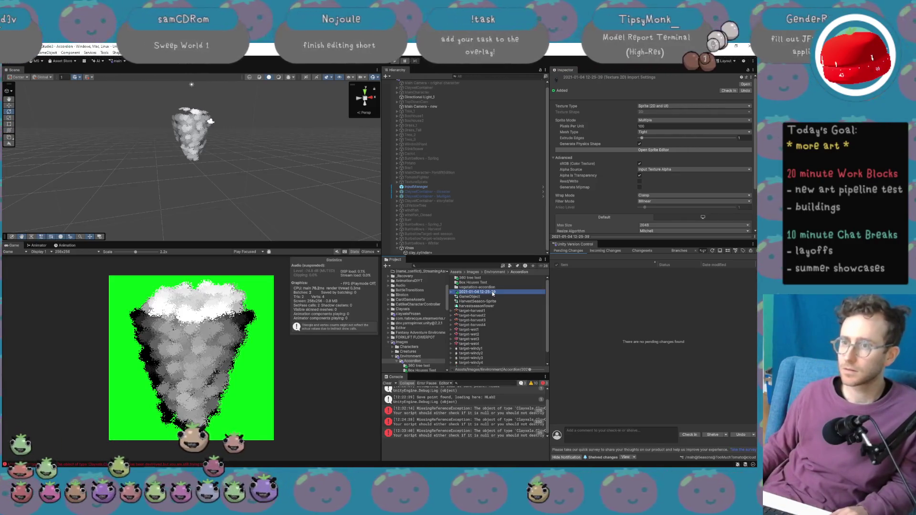
type("Tr")
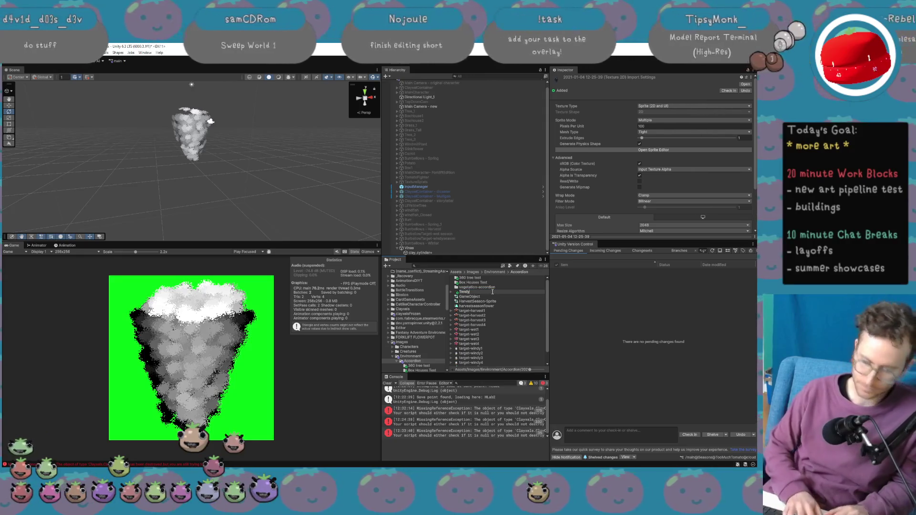
type("Vines")
key("Return")
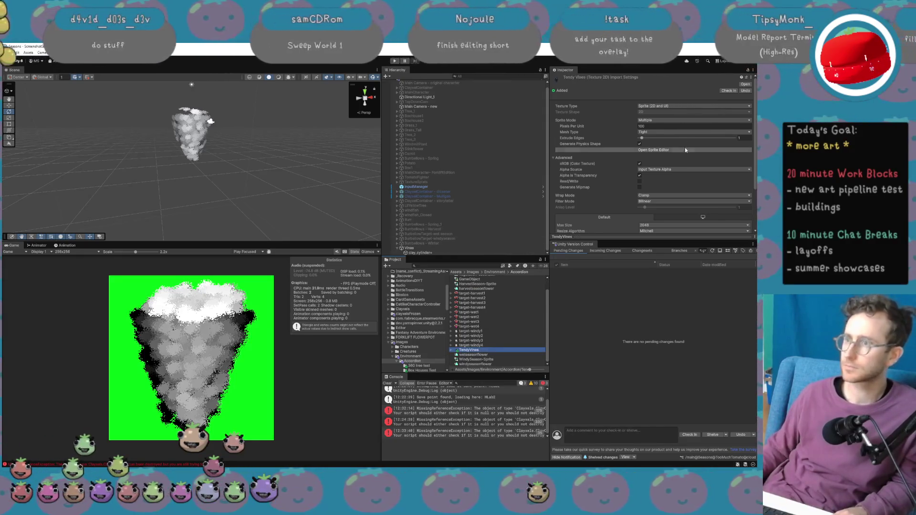
left_click(659, 130)
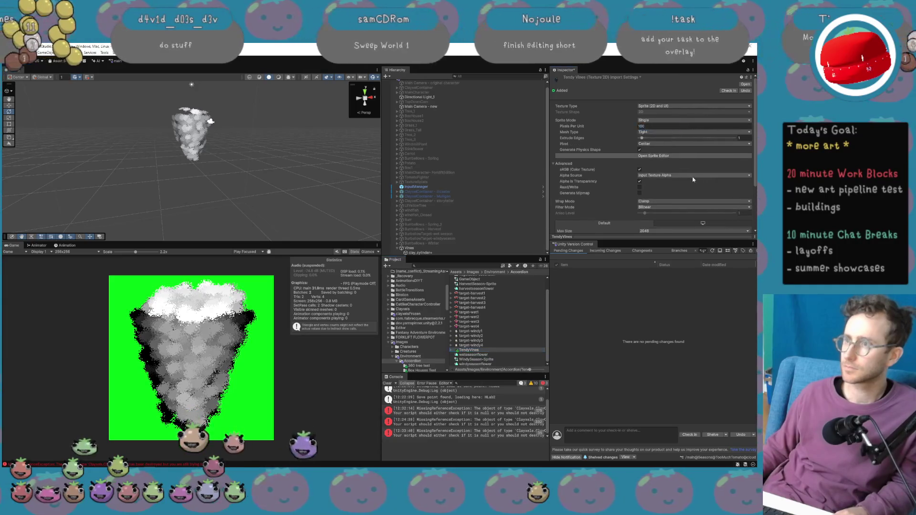
scroll(715, 213, "down", 3)
left_click(751, 204)
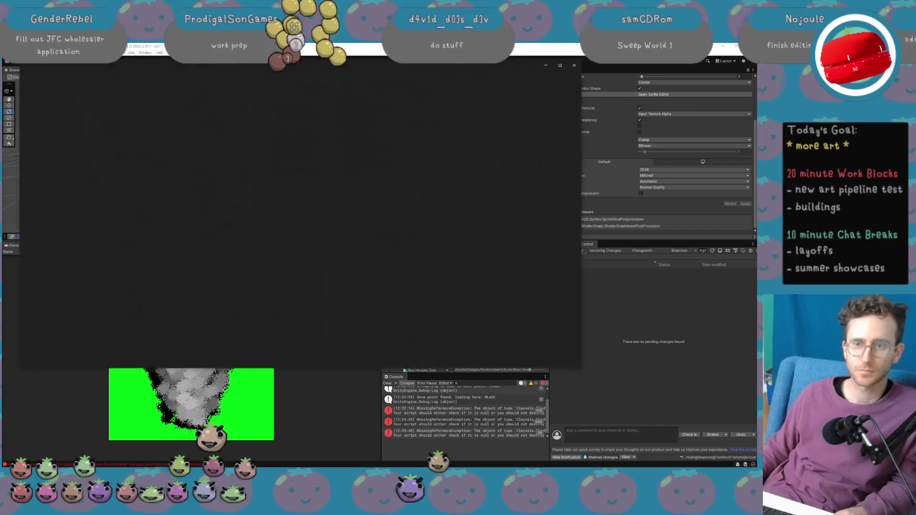
Zoom into the leafy vine image in Photos, close it, and switch to the All Hail the Orb page.
scroll(300, 246, "up", 5)
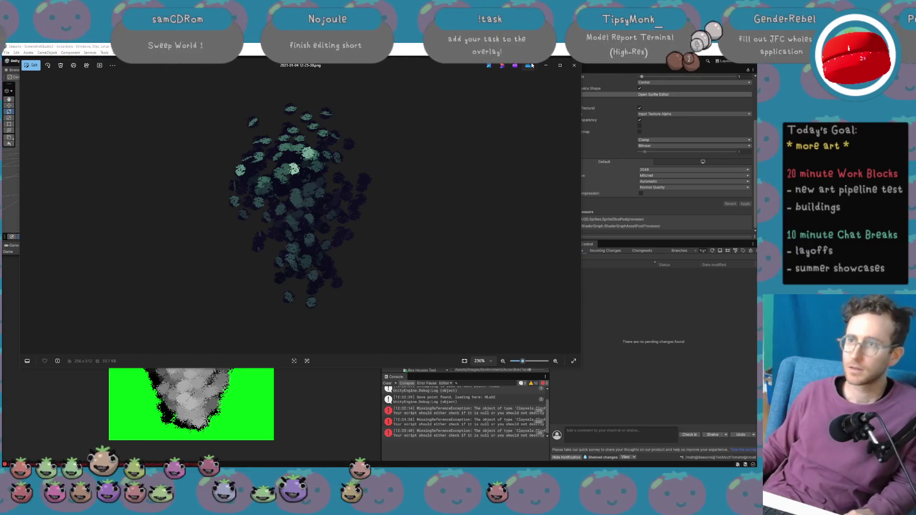
left_click(575, 68)
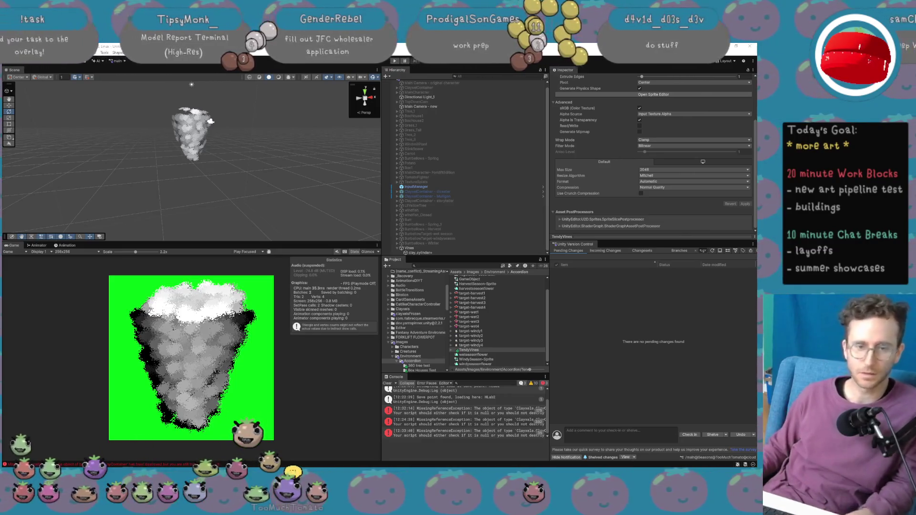
key("alt+Tab")
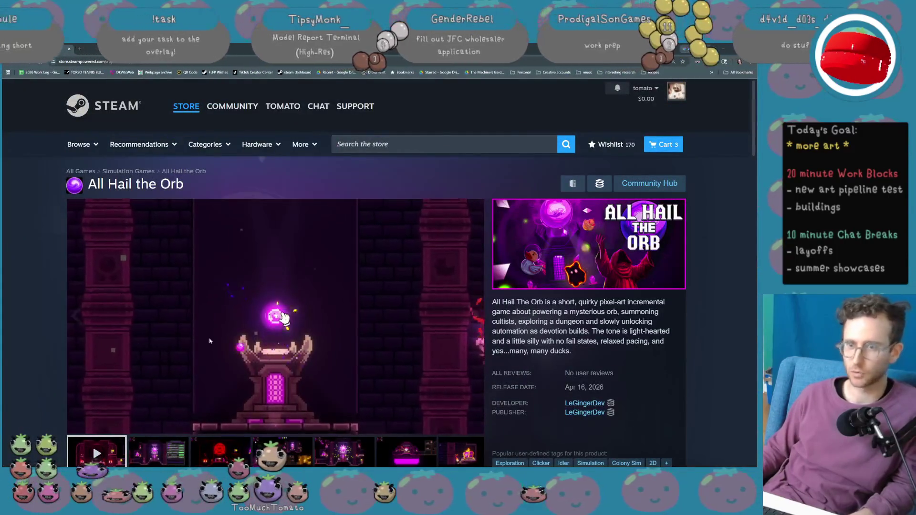
Watch the All Hail the Orb trailer fullscreen with sound, adjusting the system volume.
scroll(151, 365, "down", 1)
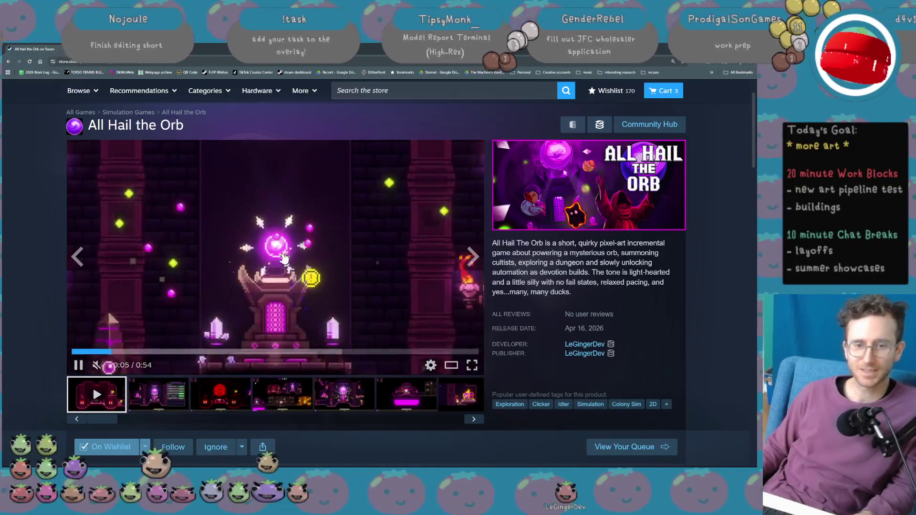
key("XF86AudioLowerVolume")
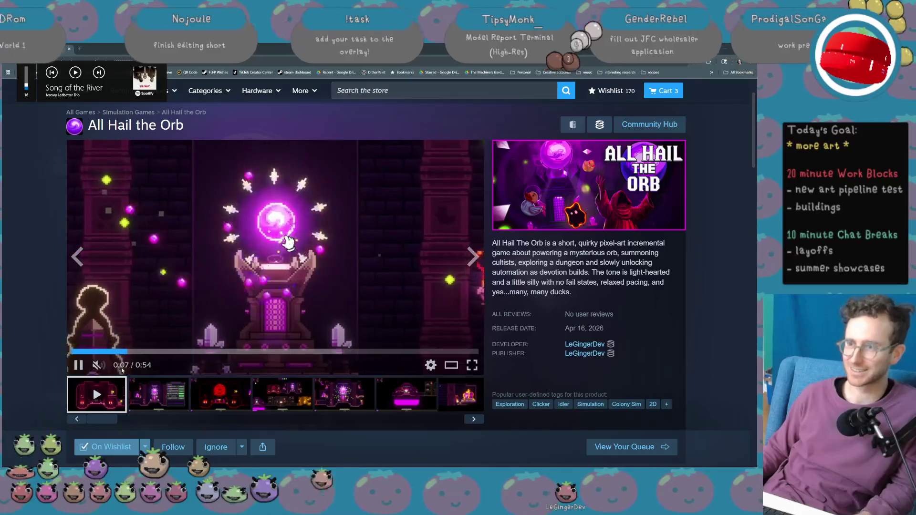
key("XF86AudioRaiseVolume")
key("XF86AudioRaiseVolume")
key("XF86AudioRaiseVolume")
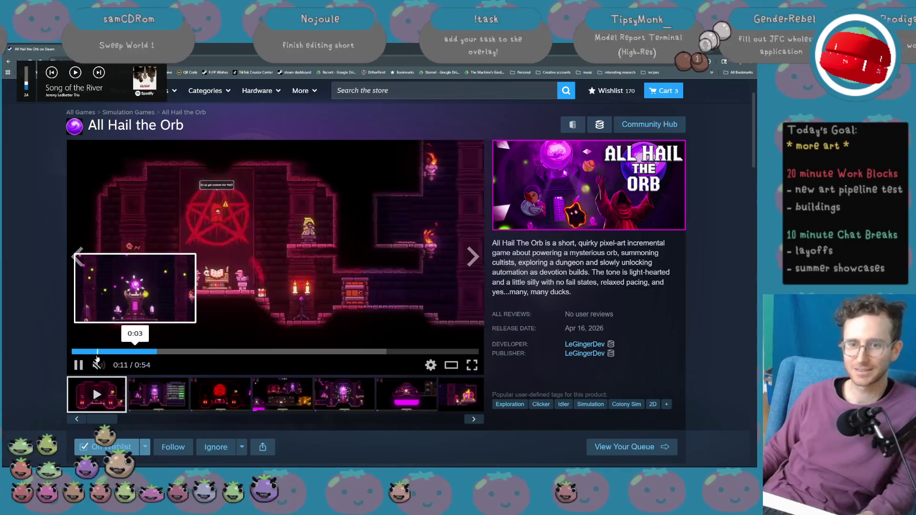
left_click(73, 354)
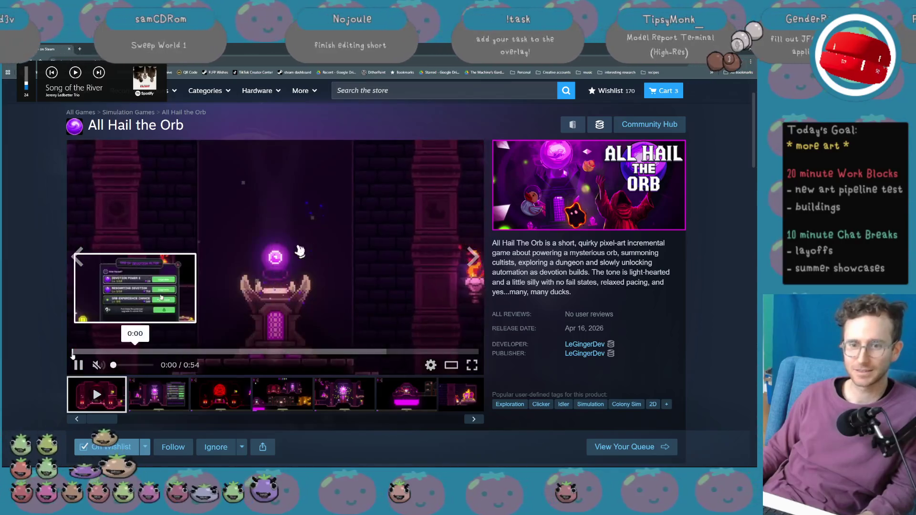
left_click(134, 365)
key("XF86AudioRaiseVolume")
key("XF86AudioRaiseVolume")
key("XF86AudioRaiseVolume")
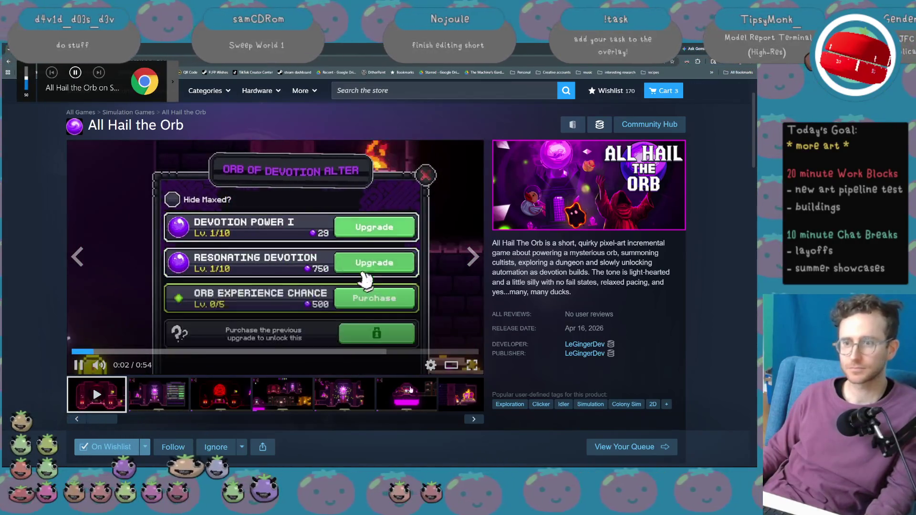
left_click(471, 368)
key("XF86AudioRaiseVolume")
key("XF86AudioRaiseVolume")
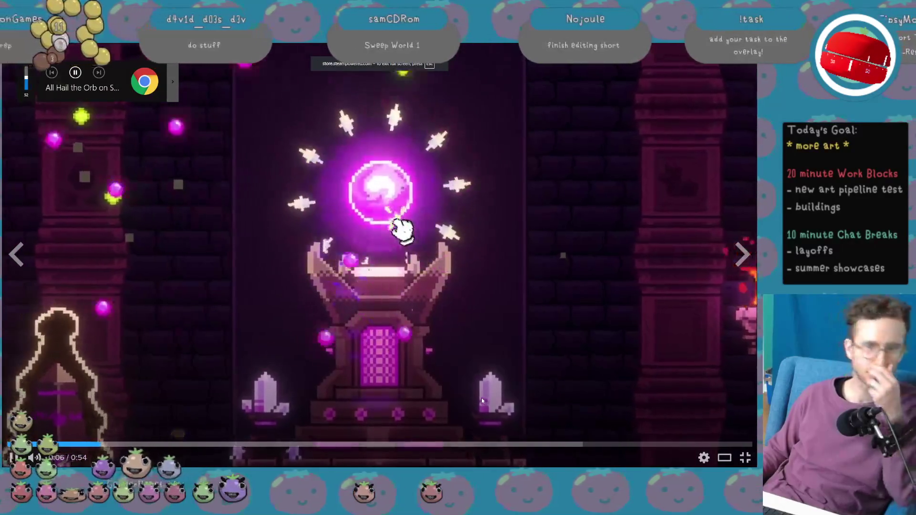
key("XF86AudioLowerVolume")
key("XF86AudioLowerVolume")
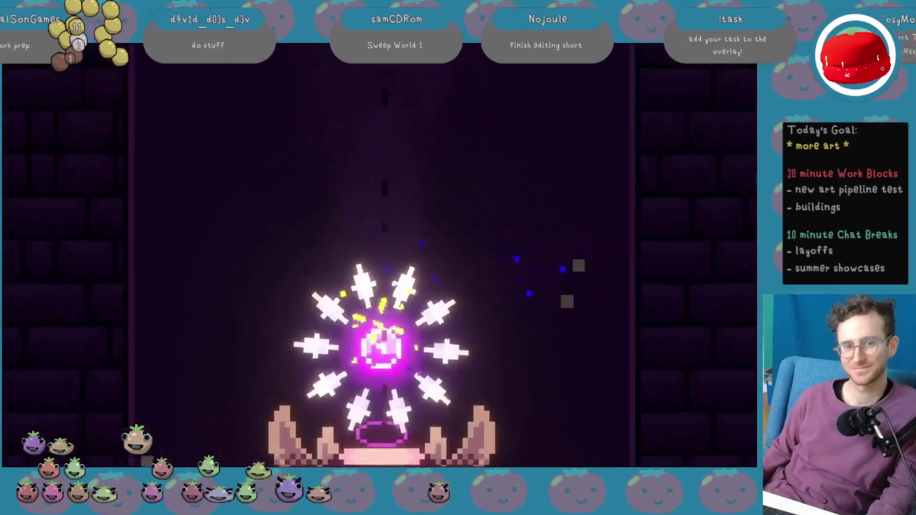
key("XF86AudioLowerVolume")
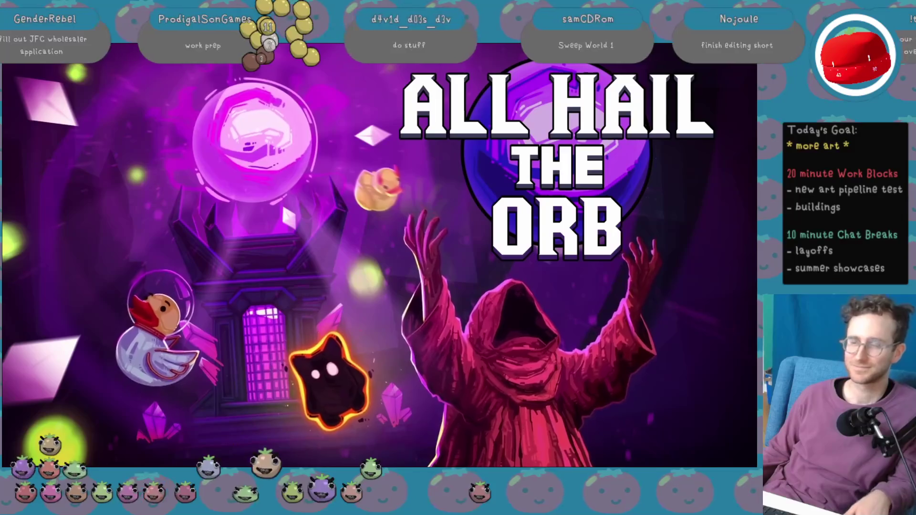
left_click(398, 445)
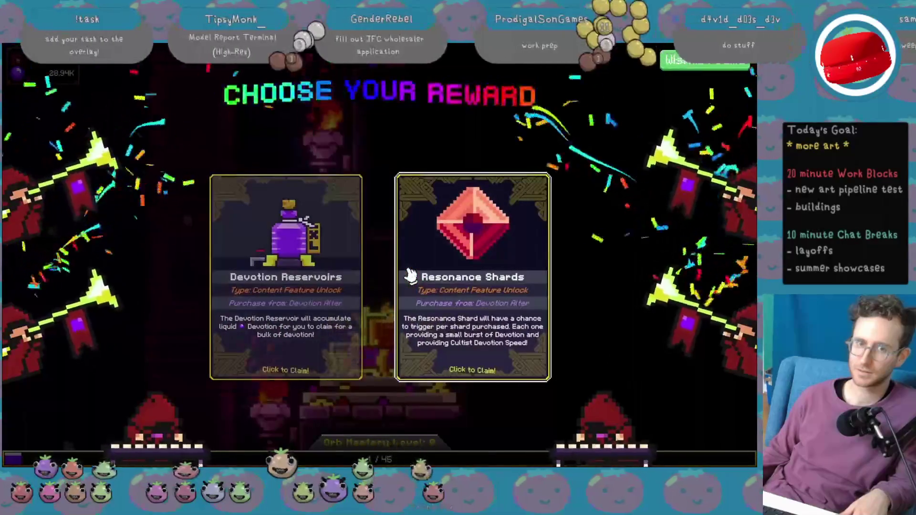
Pause and exit the fullscreen trailer, scroll to the demo section, and return to Unity.
key("space")
key("Escape")
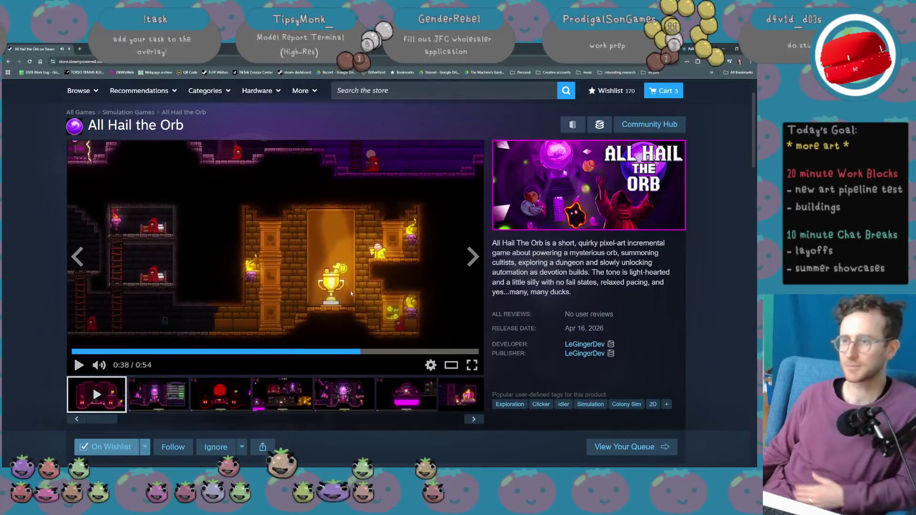
scroll(336, 283, "down", 1)
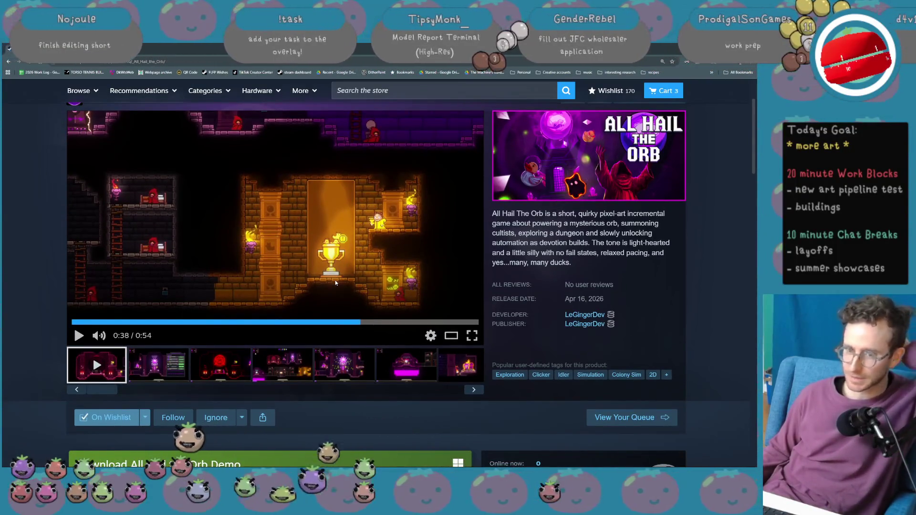
scroll(335, 283, "down", 1)
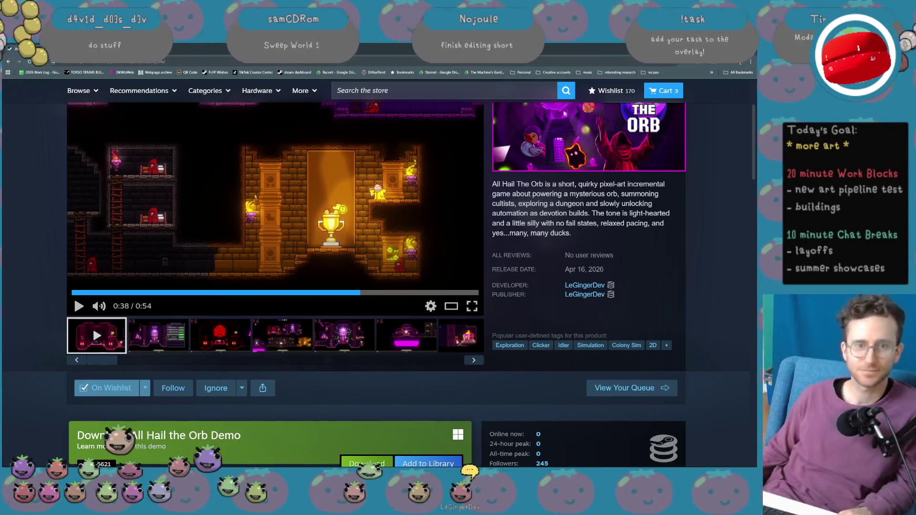
key("alt+Tab")
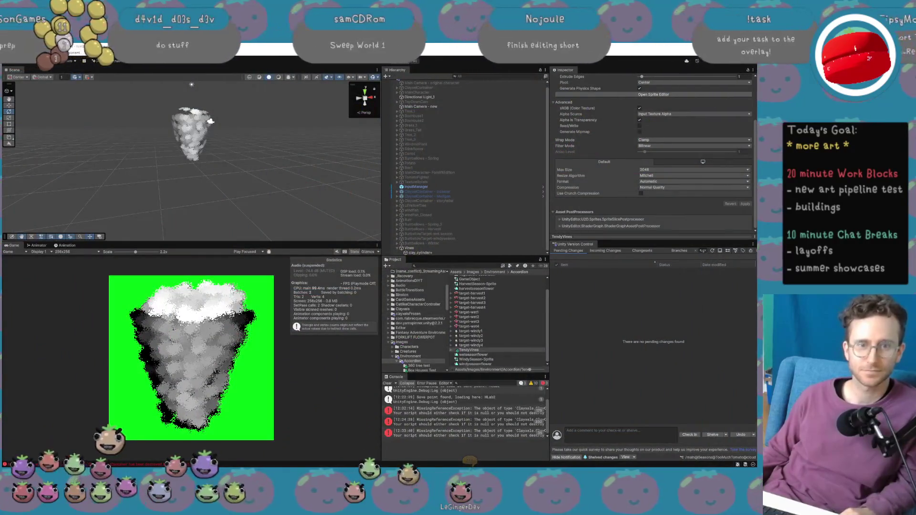
Select the Main Camera, search the project for 'accordion', and open the Accordion scene.
left_click(425, 107)
left_click(451, 267)
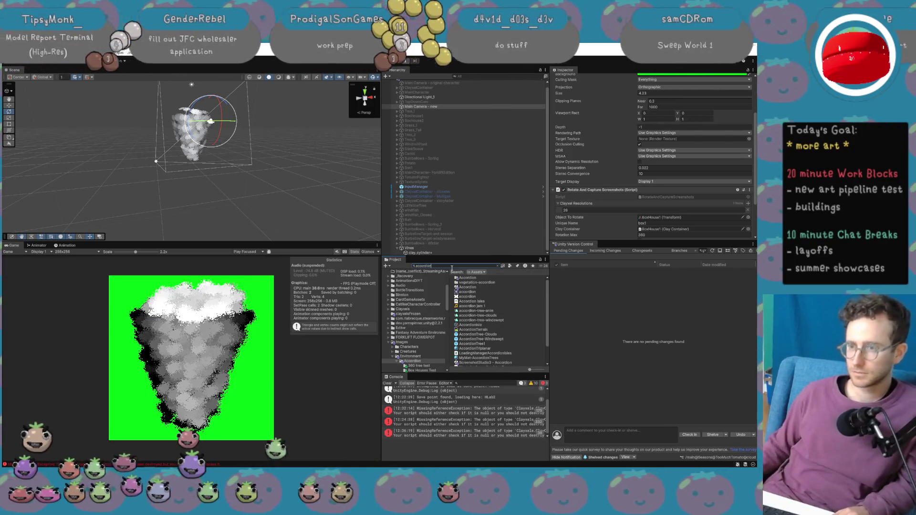
double_click(472, 288)
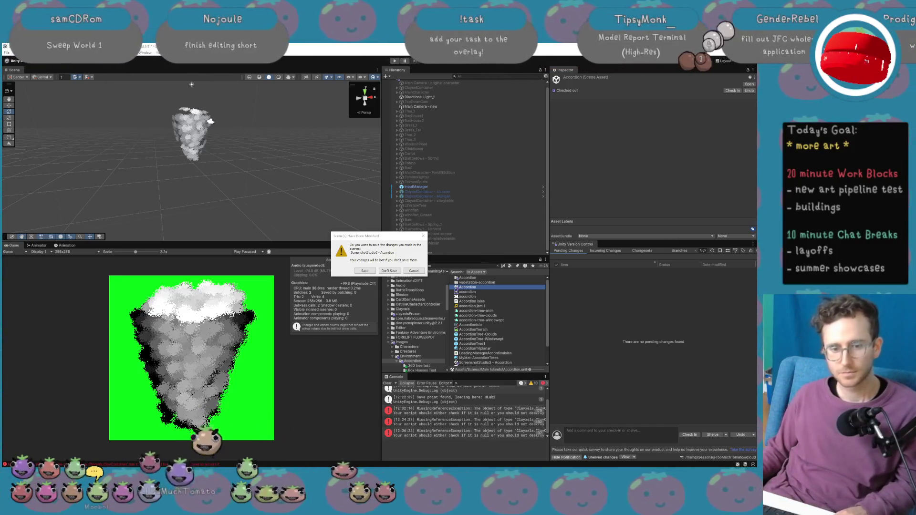
key("alt+Tab")
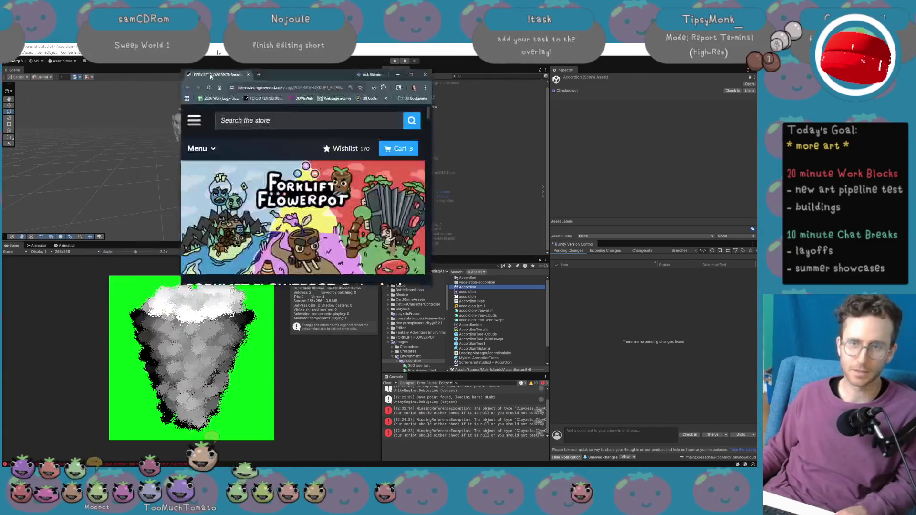
Scroll the FORKLIFT FLOWERPOT: Botanical Investigator store page, then return to Unity.
scroll(129, 371, "down", 1)
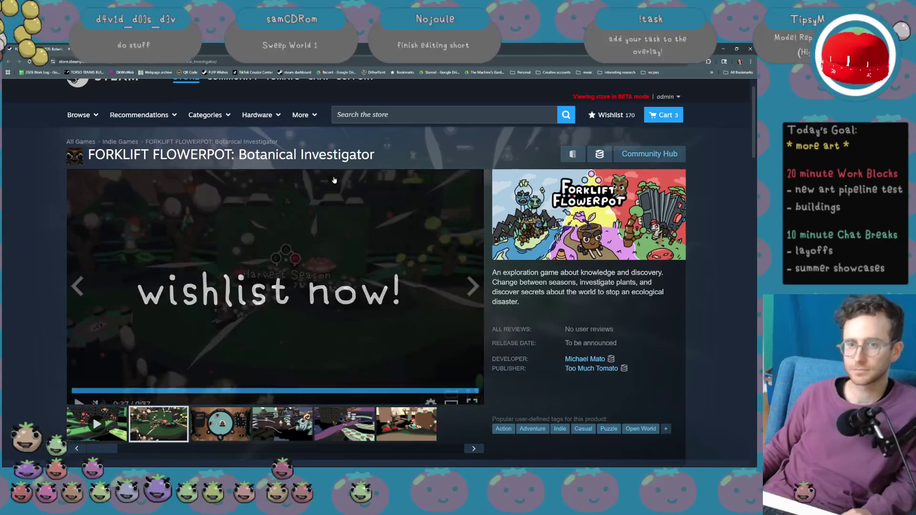
key("alt+Tab")
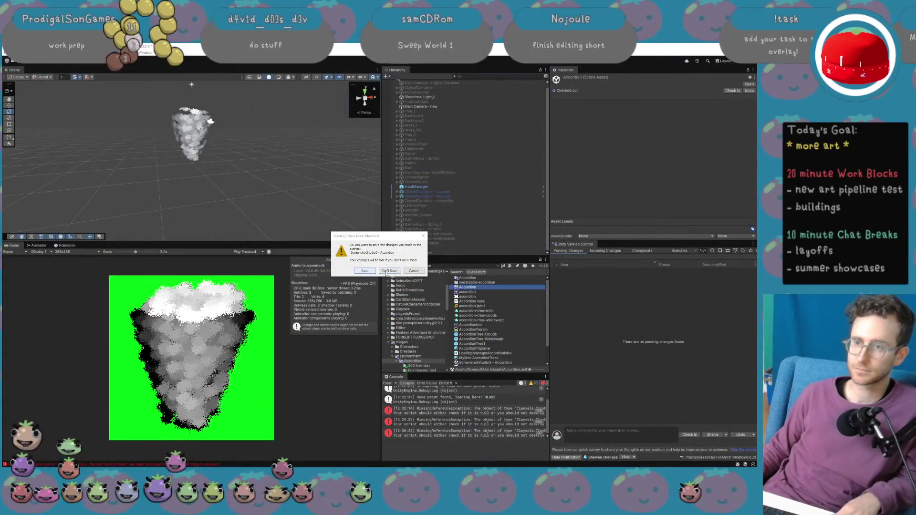
Load Accordion without saving the studio scene and set the Game view to 16:9 Aspect.
left_click(388, 271)
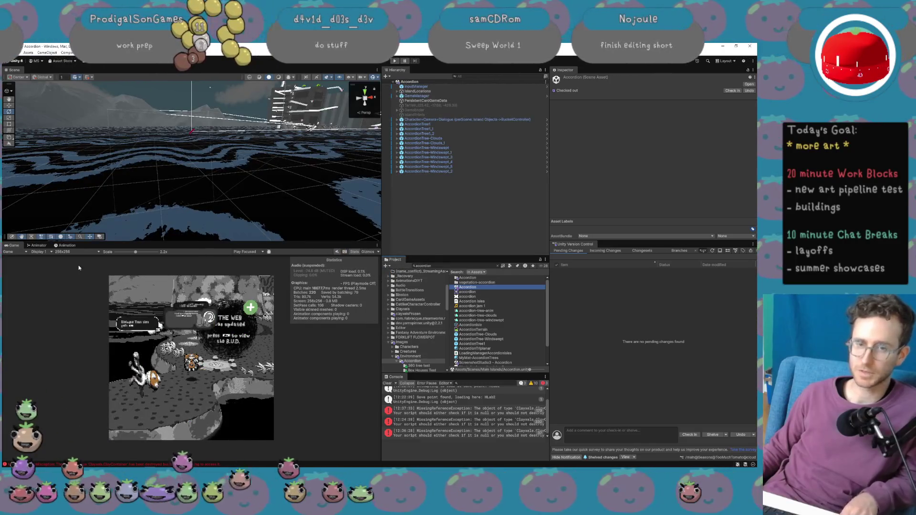
left_click(63, 251)
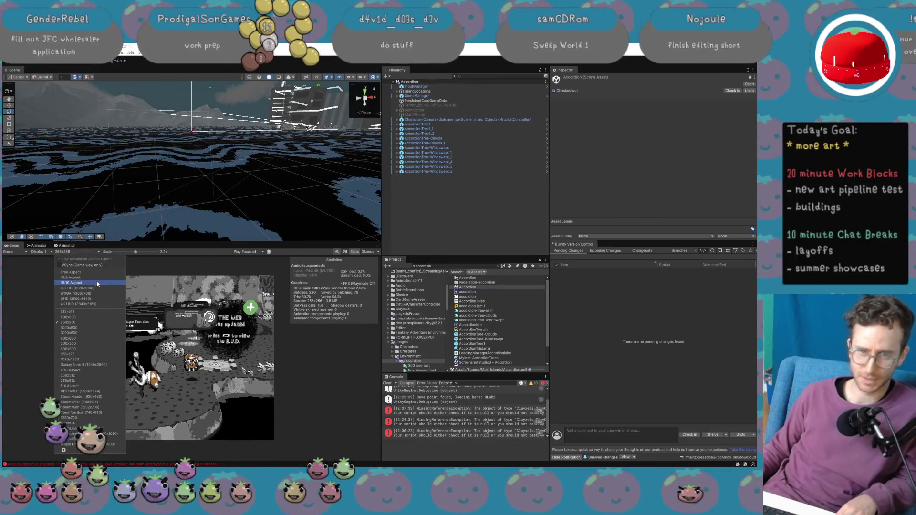
left_click(97, 278)
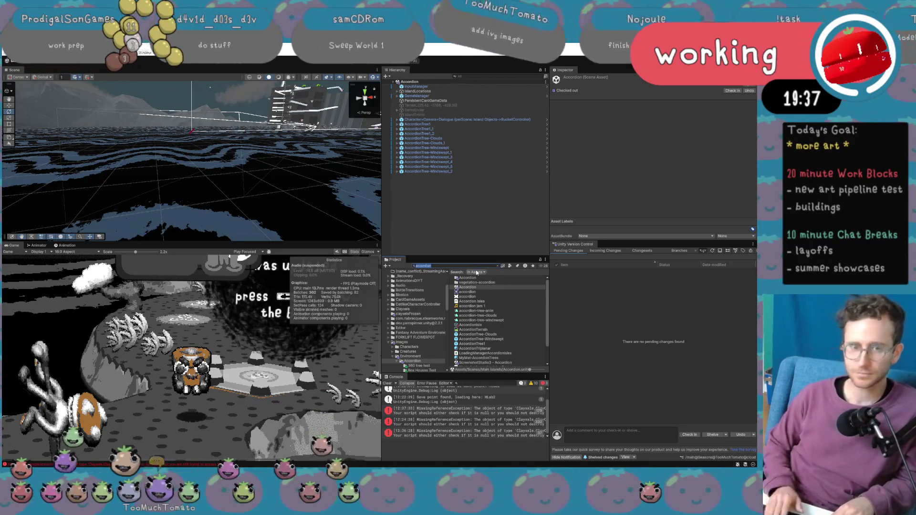
Rename the TendyVines texture to TendyVinesIvy and preview its image full size.
key("BackSpace")
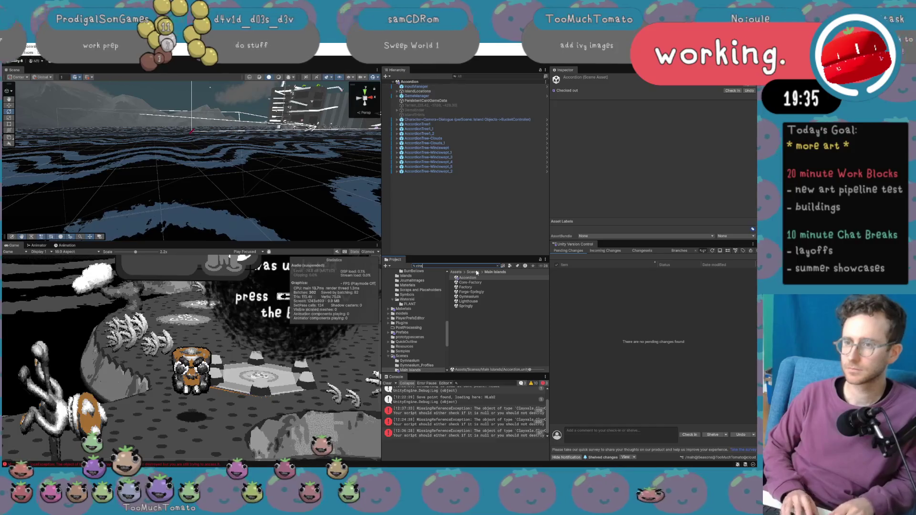
left_click(491, 278)
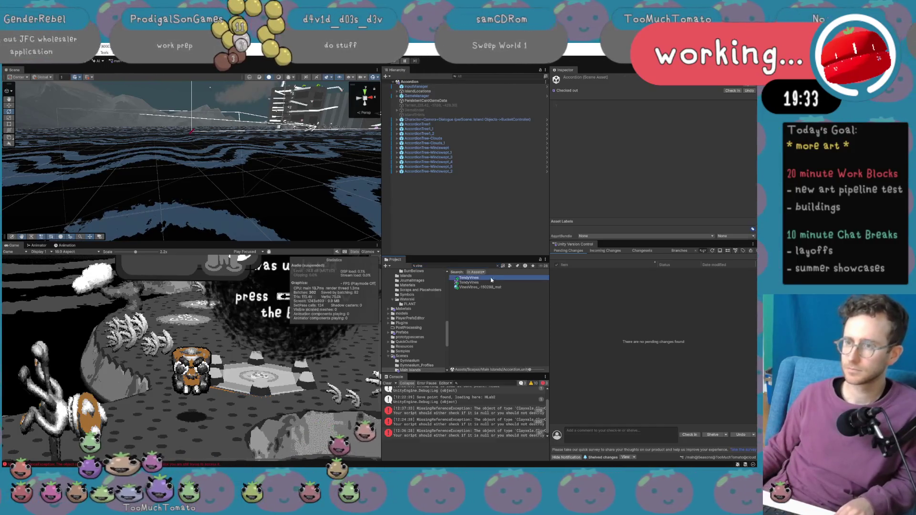
left_click(487, 277)
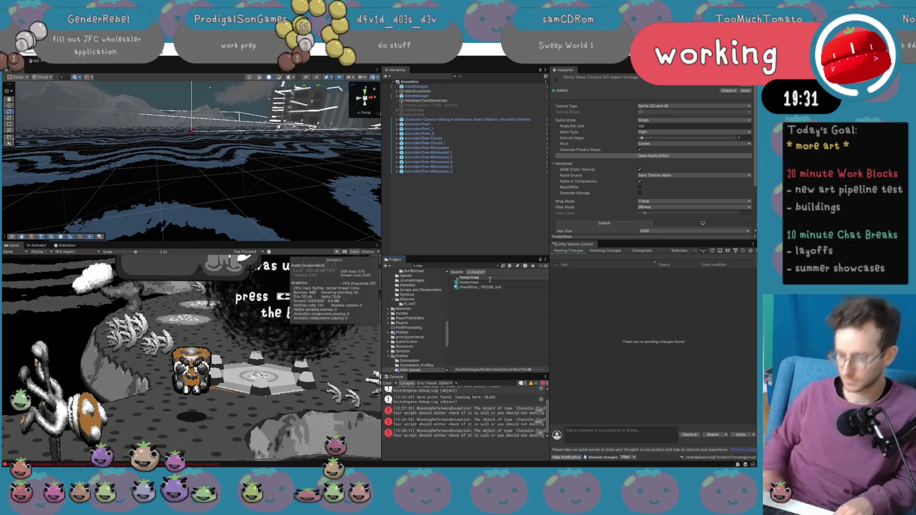
key("Return")
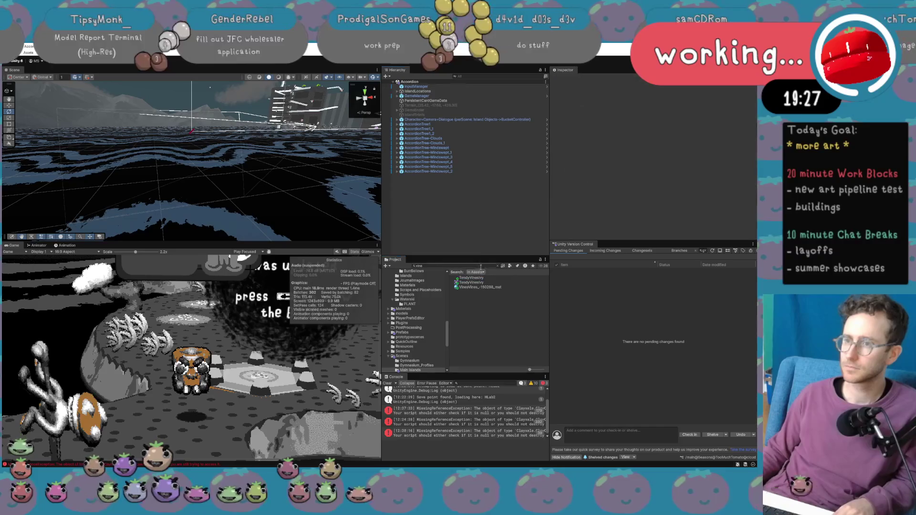
left_click(477, 288)
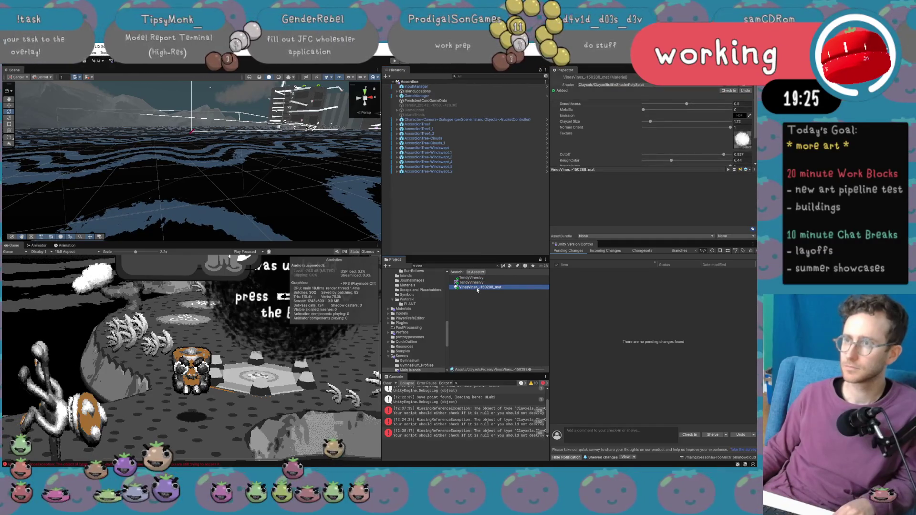
left_click(477, 279)
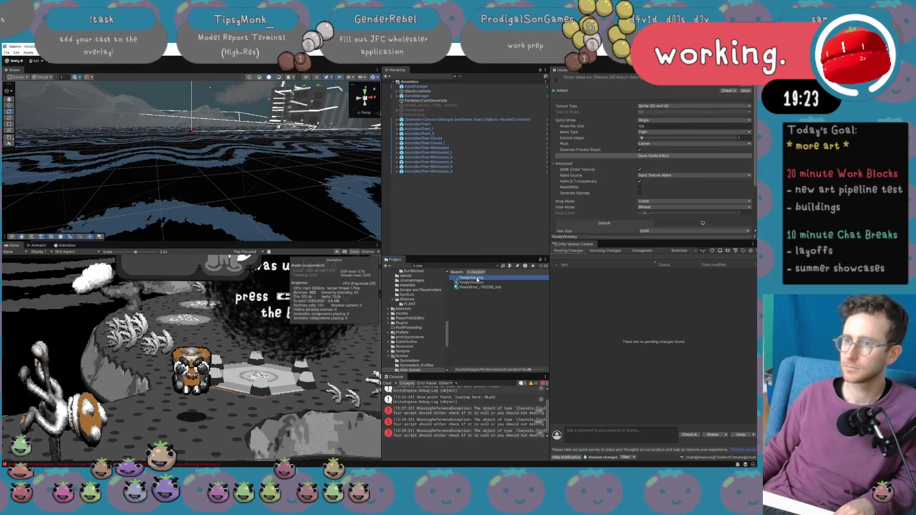
double_click(477, 280)
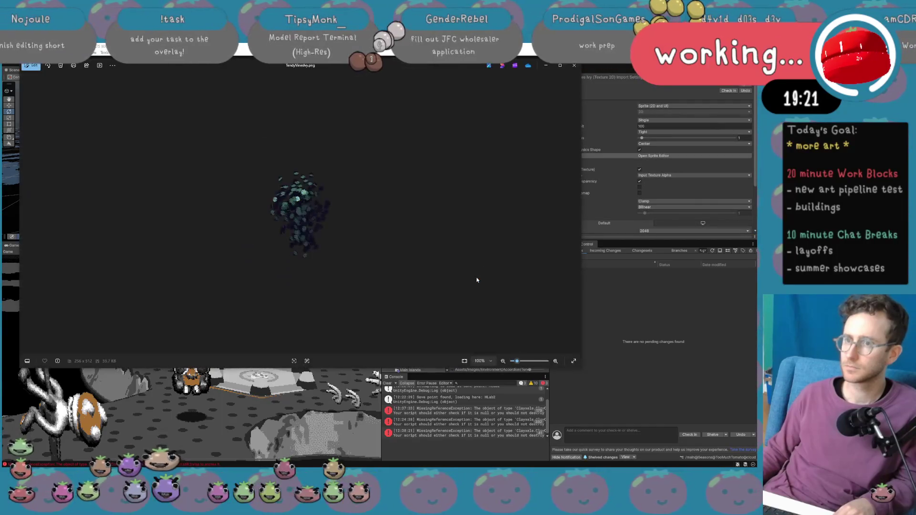
left_click(575, 65)
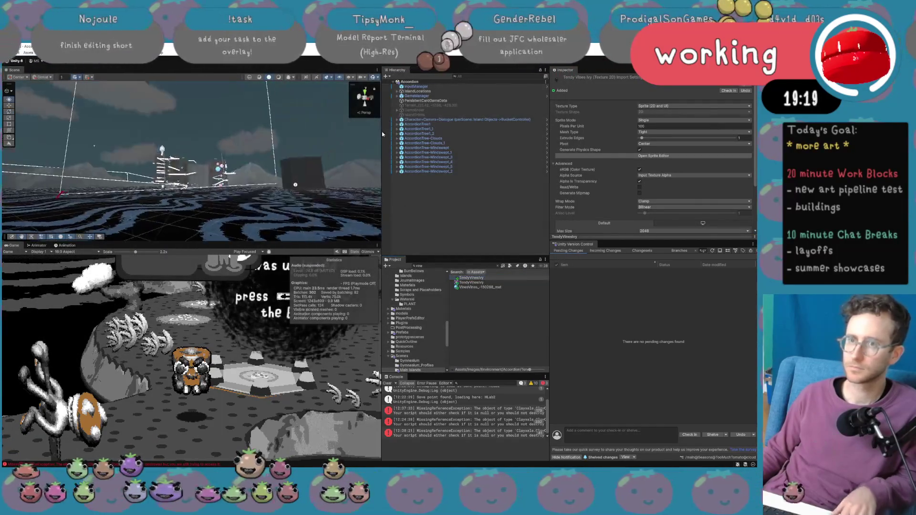
Frame GameManager, orbit to the white ledges, and drop the ivy texture onto a ledge.
left_click(235, 159)
key("f")
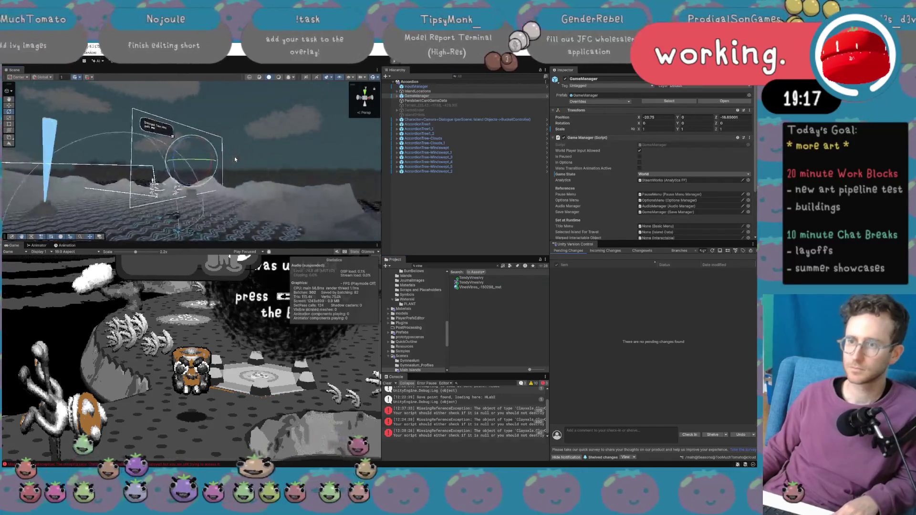
left_click_drag(89, 204, 95, 310)
mouse_move(160, 197)
left_mouse_down()
mouse_move(228, 202)
mouse_move(337, 235)
left_mouse_up()
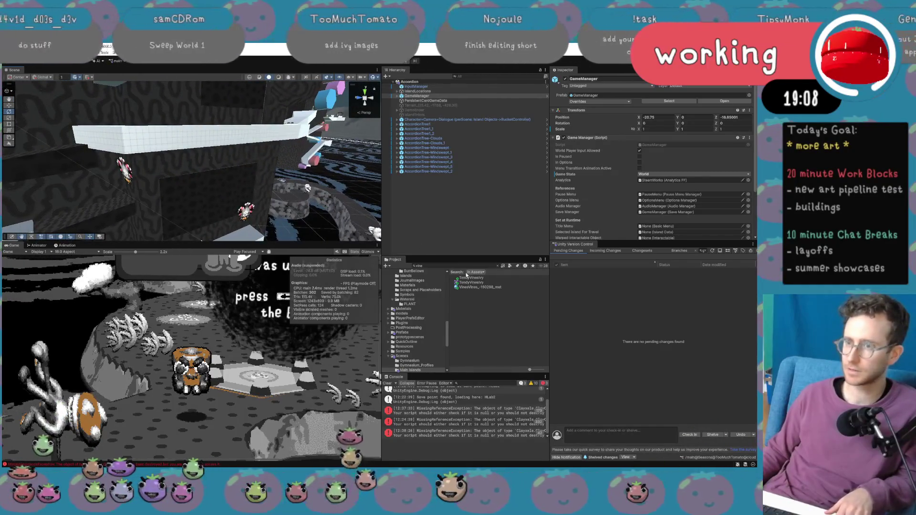
mouse_move(477, 280)
left_mouse_down()
mouse_move(134, 137)
mouse_move(469, 291)
left_mouse_up()
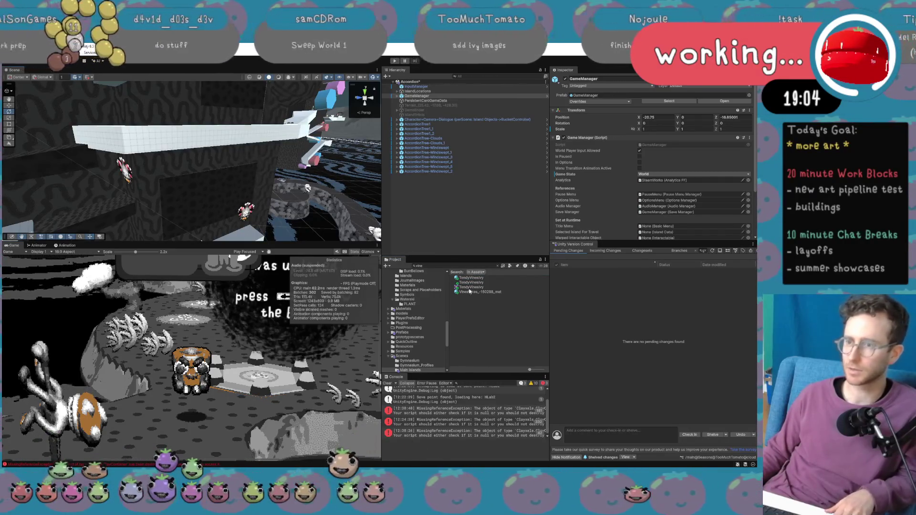
left_click(471, 282)
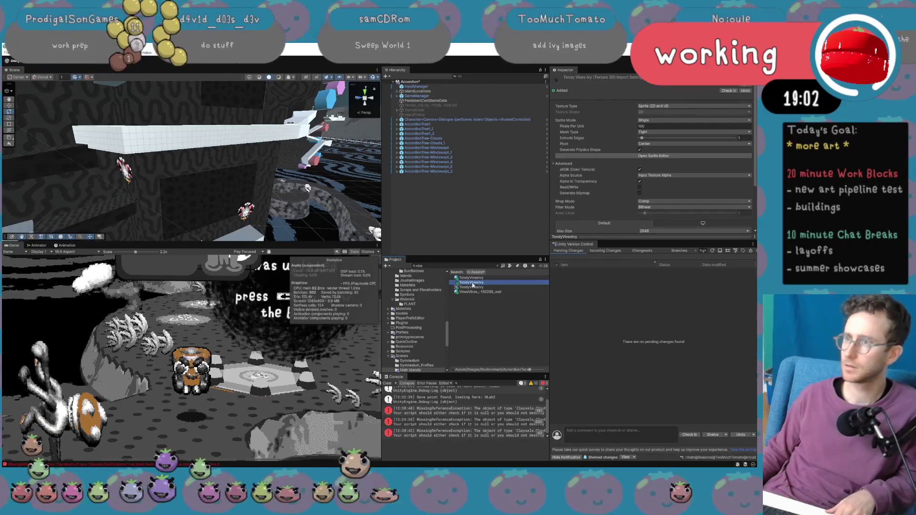
Position the ivy sprite beside the long white ledge, orbiting the view to check it.
mouse_move(173, 114)
left_mouse_down()
mouse_move(182, 144)
mouse_move(145, 139)
mouse_move(72, 165)
mouse_move(155, 164)
left_mouse_up()
key("e")
key("w")
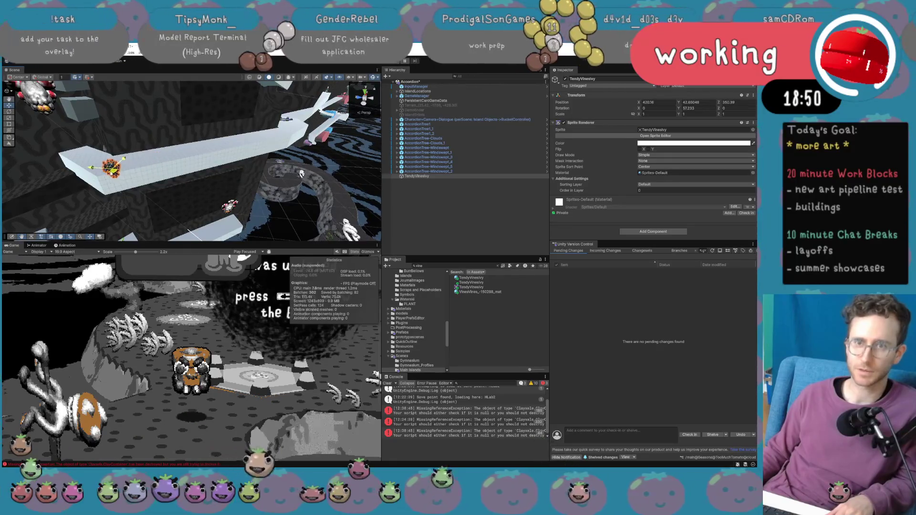
mouse_move(127, 202)
left_mouse_down()
mouse_move(132, 166)
mouse_move(119, 163)
mouse_move(157, 139)
left_mouse_up()
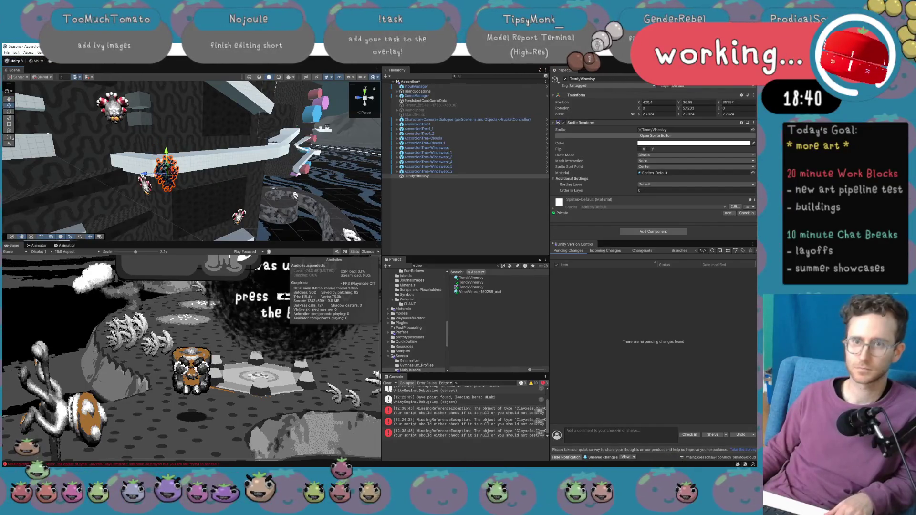
left_click_drag(167, 177, 176, 190)
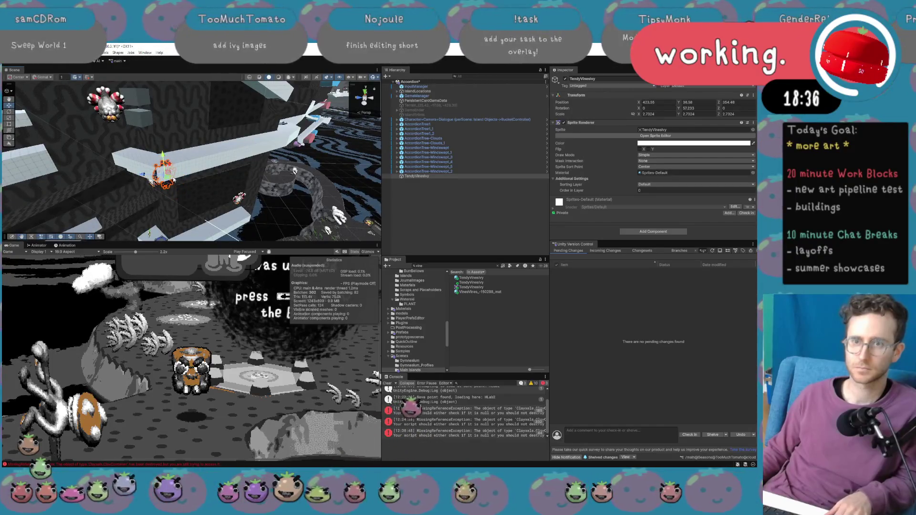
key("e")
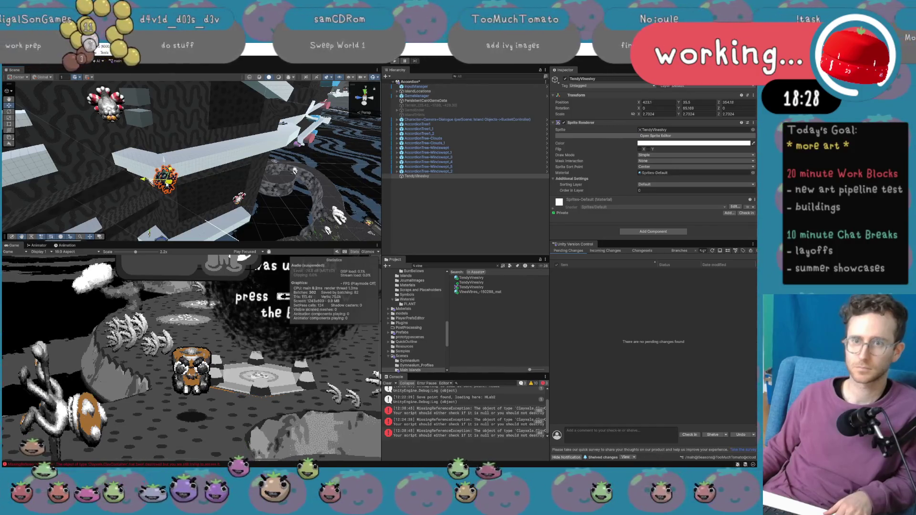
Duplicate the ivy as TendyVinesIvy_1, shift it along the ledge, and lower it to Y 14.08.
key("ctrl+d")
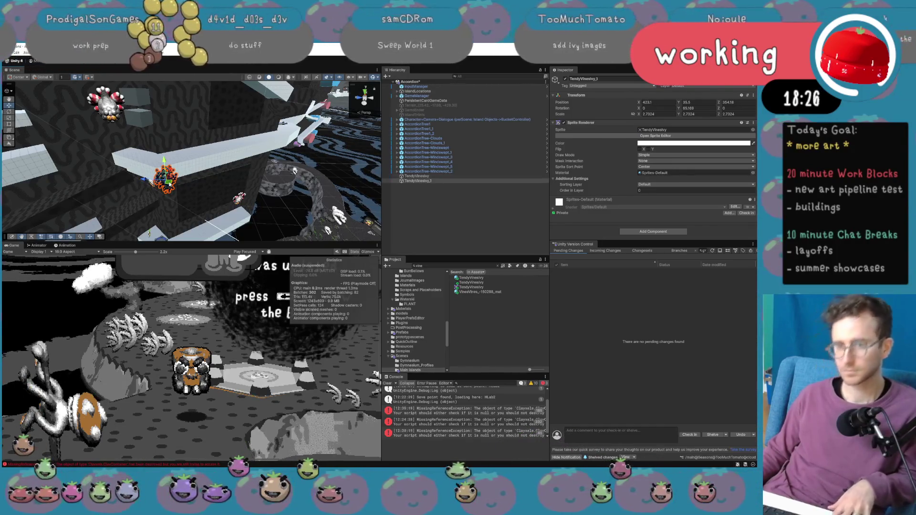
mouse_move(173, 180)
left_mouse_down()
mouse_move(210, 196)
mouse_move(258, 191)
mouse_move(239, 163)
mouse_move(196, 149)
mouse_move(196, 186)
left_mouse_up()
key("f")
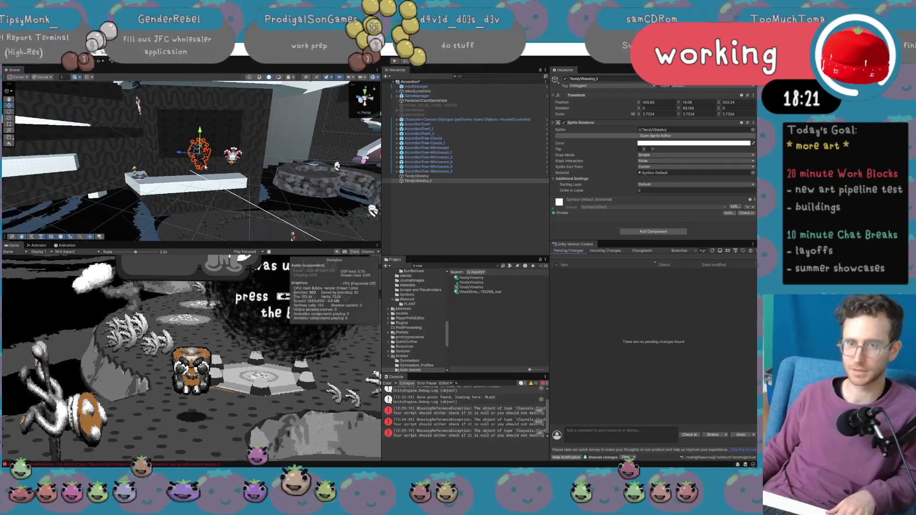
left_click_drag(204, 154, 195, 179)
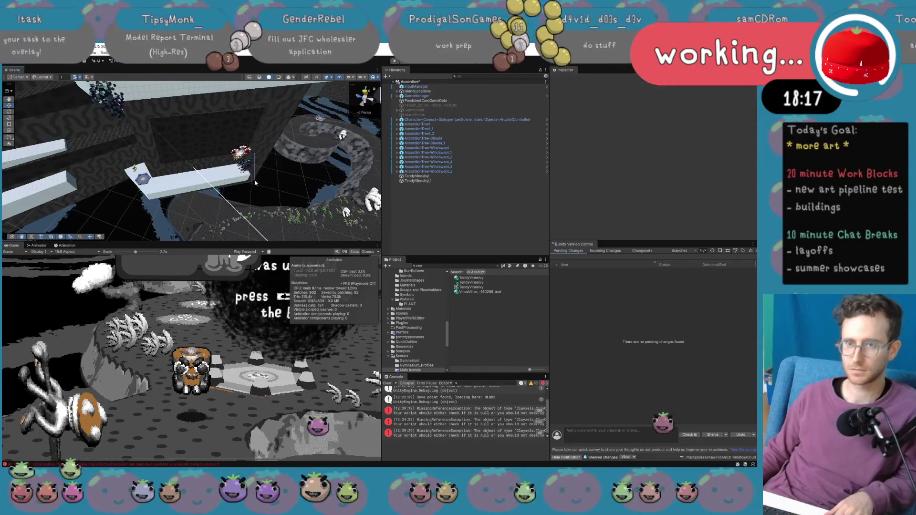
Close the Game view and the Animation panel, leaving the Animator graph, then deselect the ivy vine.
mouse_move(250, 175)
left_mouse_down()
mouse_move(138, 162)
mouse_move(240, 144)
mouse_move(199, 137)
mouse_move(195, 205)
mouse_move(201, 214)
mouse_move(198, 200)
mouse_move(222, 211)
left_mouse_up()
key("e")
key("e")
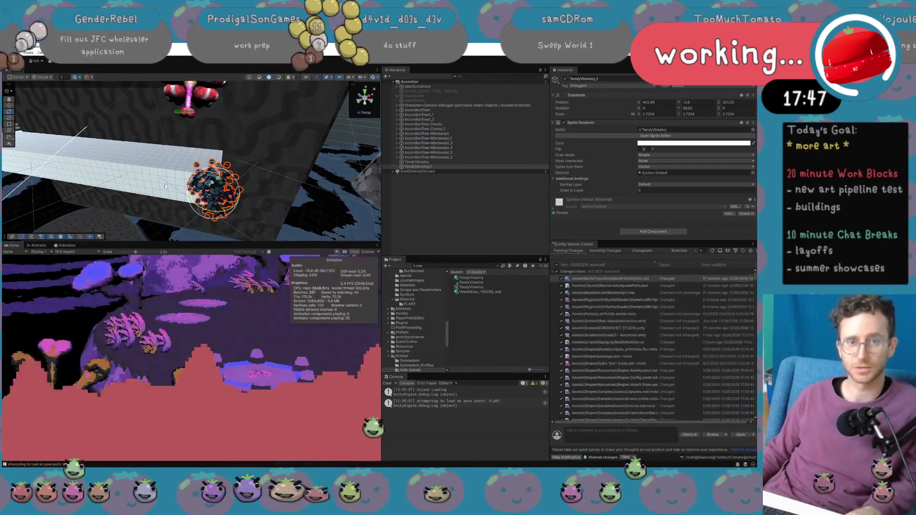
left_click(377, 245)
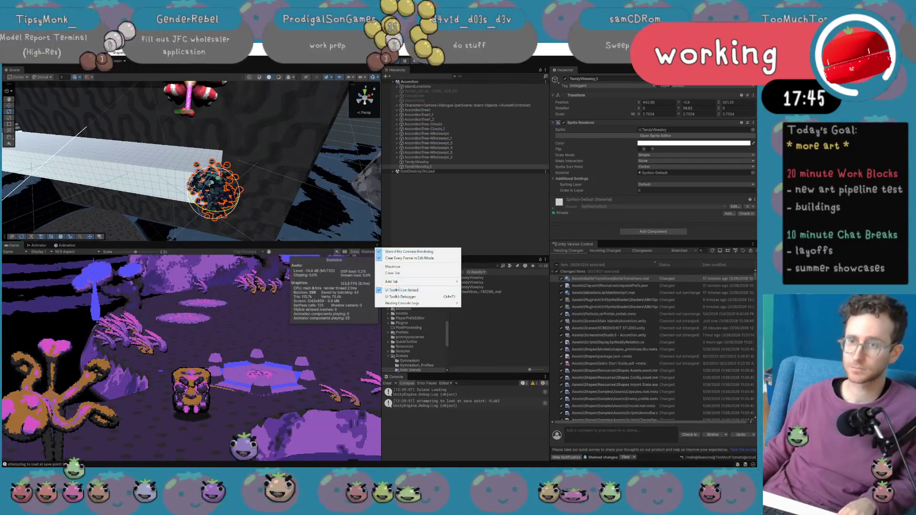
left_click(402, 273)
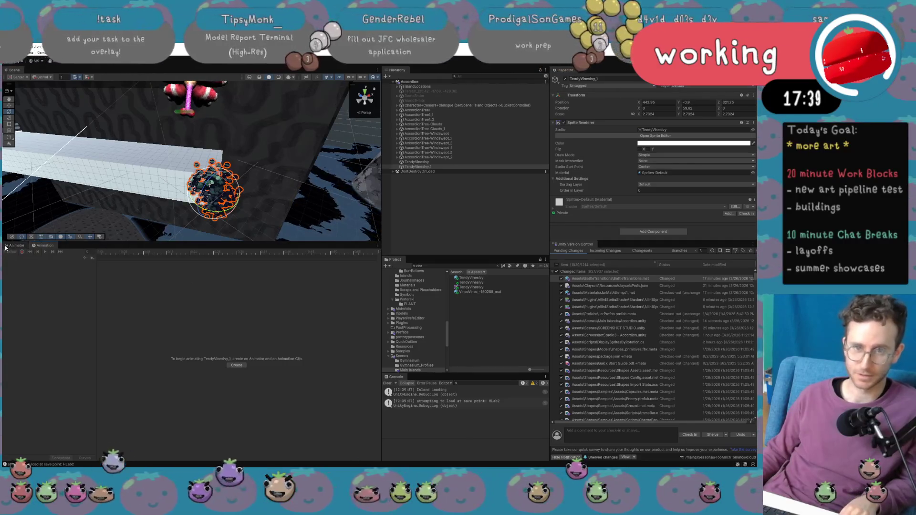
middle_click(45, 246)
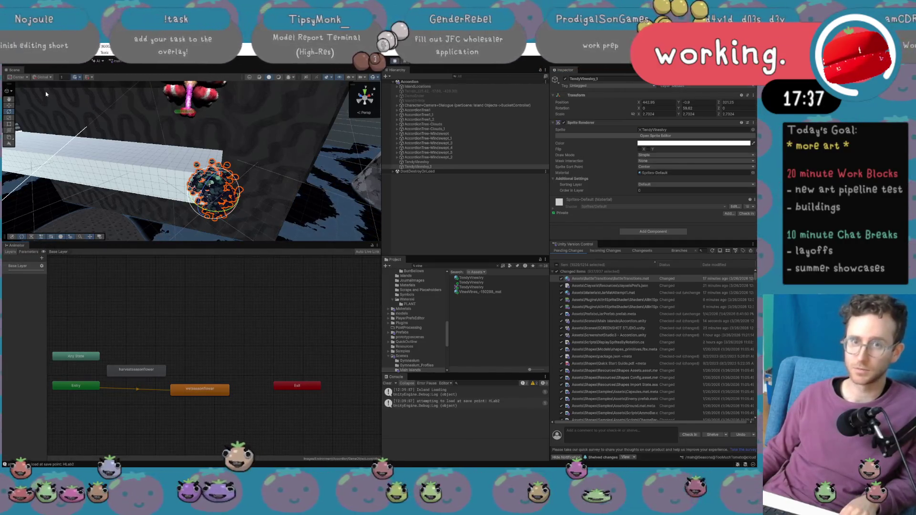
left_click(420, 200)
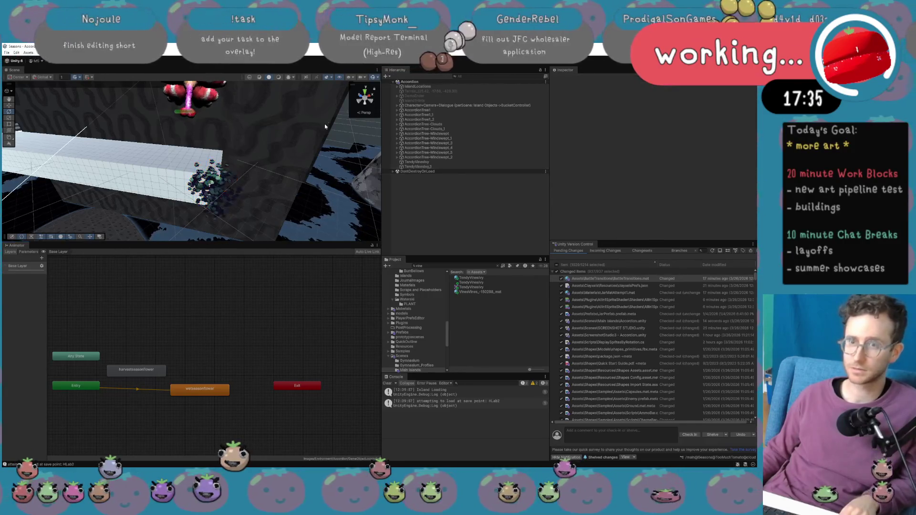
Stop the playtest and reopen the Game view from Window > General, docking it below the scene.
left_click(392, 63)
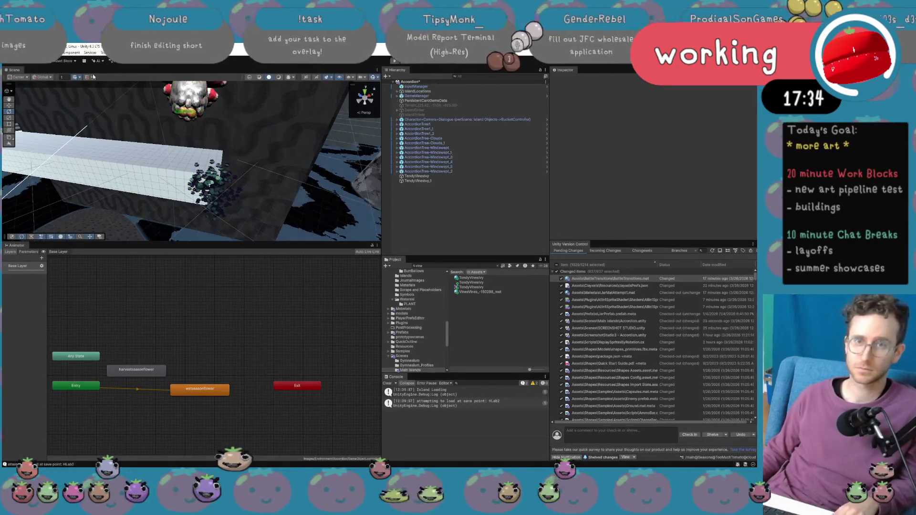
left_click(64, 52)
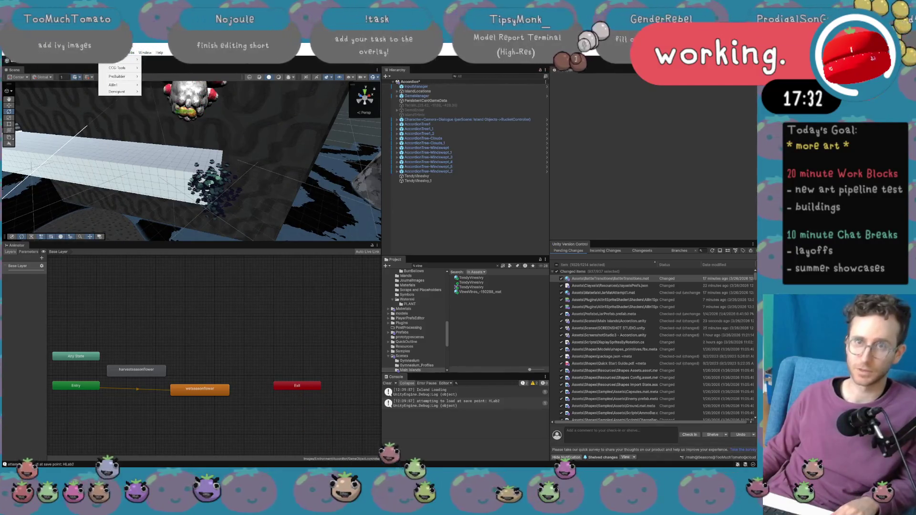
mouse_move(168, 98)
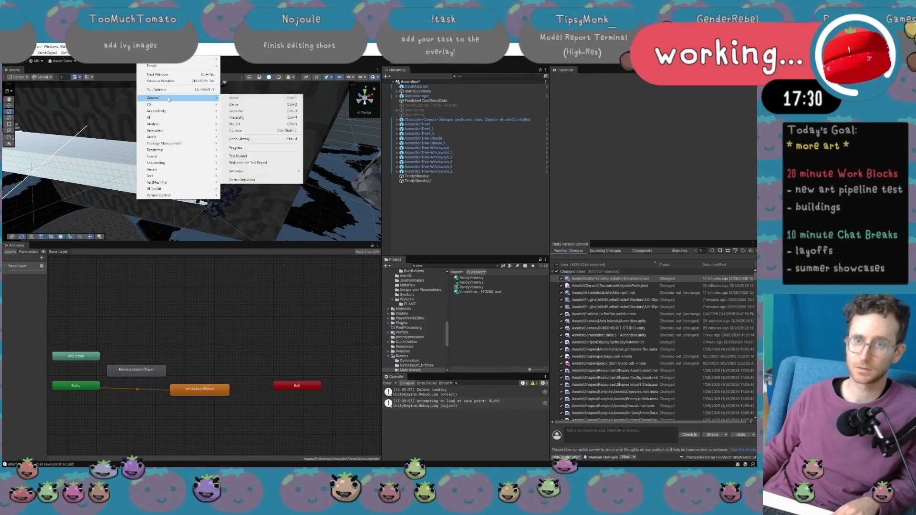
left_click(249, 105)
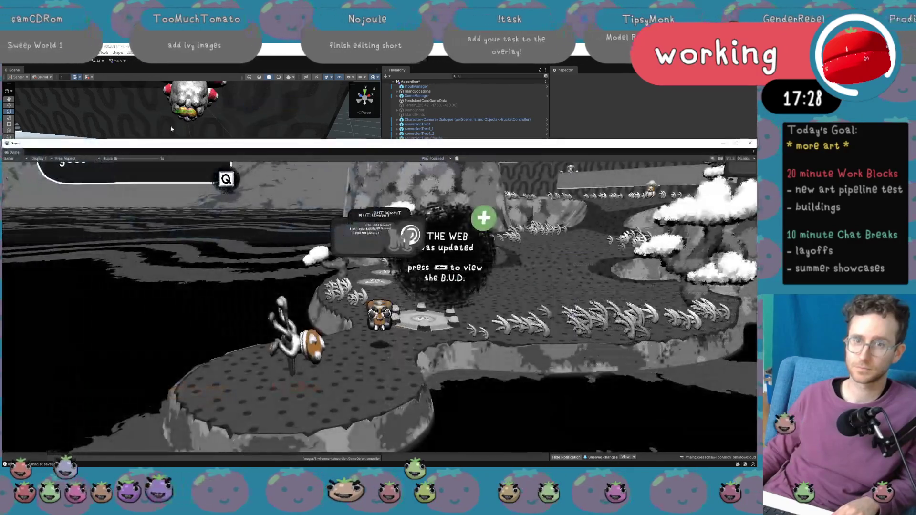
mouse_move(41, 166)
left_mouse_down()
mouse_move(192, 210)
mouse_move(88, 262)
mouse_move(93, 246)
left_mouse_up()
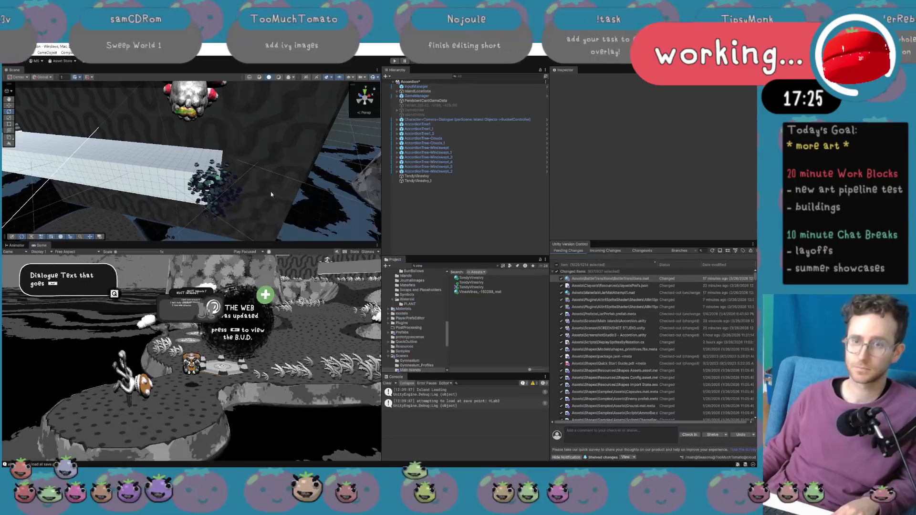
Run the character past the ivy vines, then try Ctrl+S, which Play mode refuses.
left_click(395, 61)
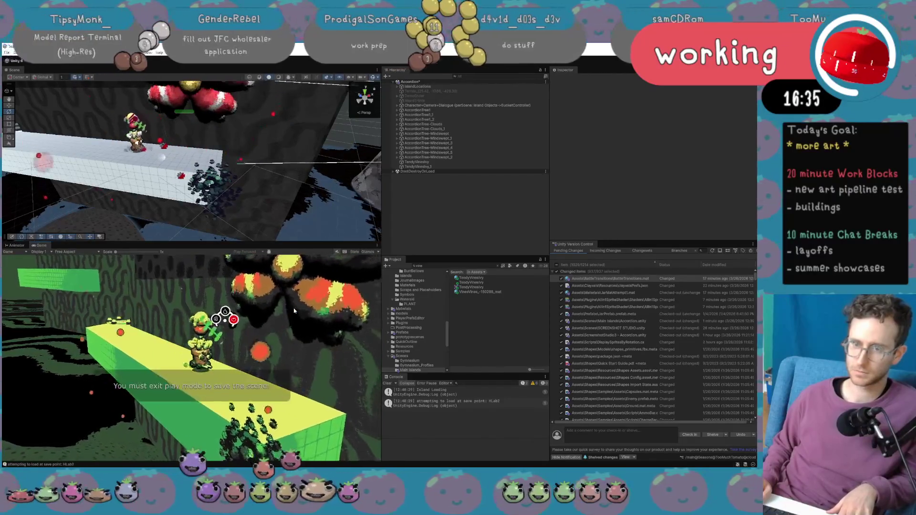
key("ctrl+s")
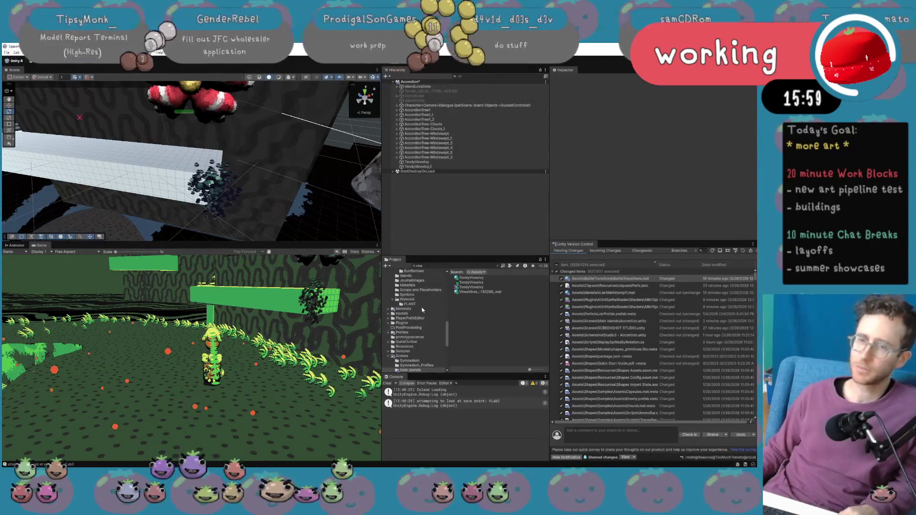
Inspect the TendyVinesIvy sprite and vines material, search assets for 'acc', and select BassSide-Main Body.
left_click(477, 289)
left_click(479, 292)
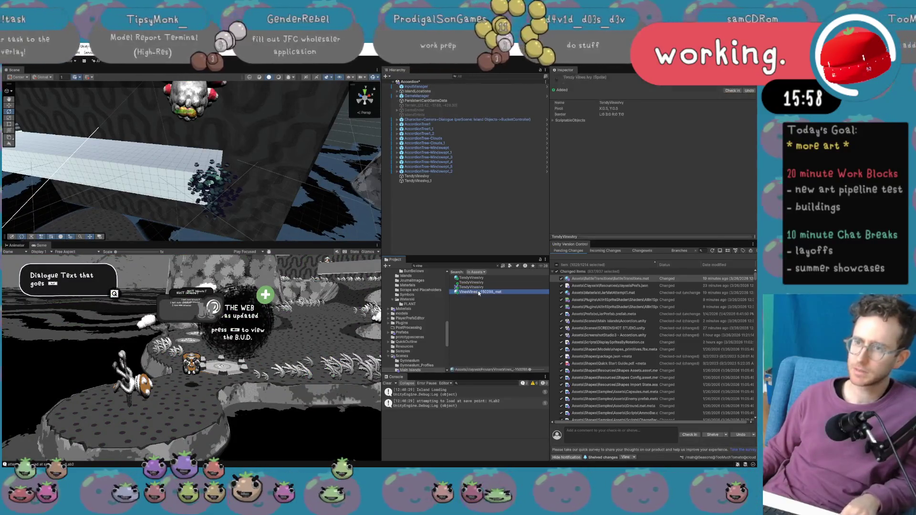
left_click(472, 265)
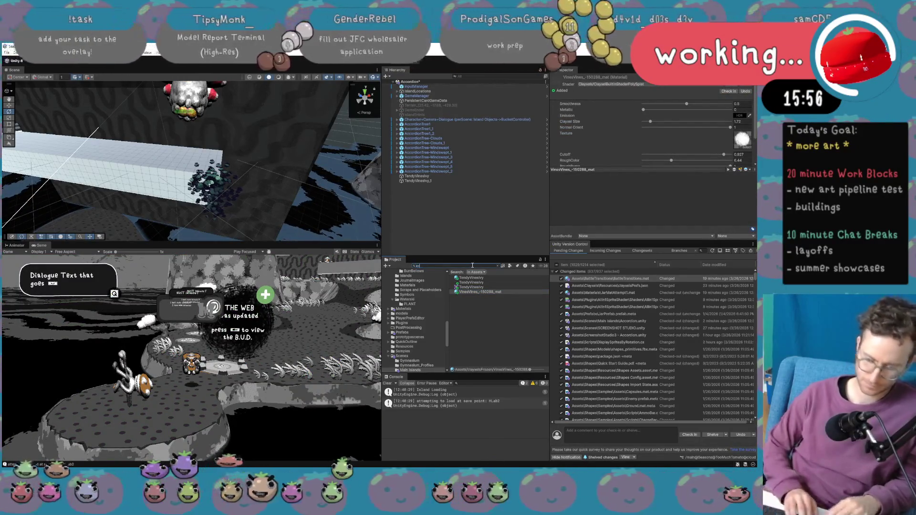
type("acc")
mouse_move(355, 226)
left_mouse_down()
mouse_move(341, 168)
mouse_move(229, 200)
left_mouse_up()
left_click(198, 210)
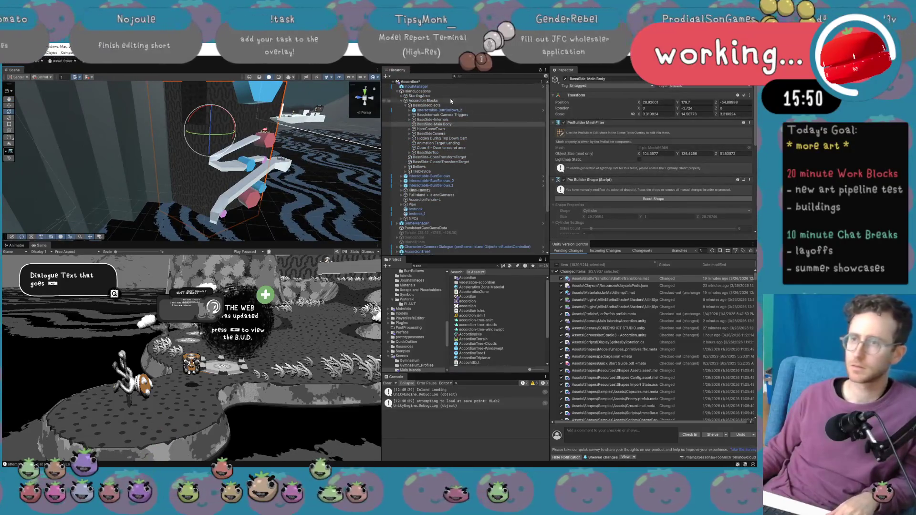
Filter the Hierarchy by 'splash' and frame each of the four SPLASH PARTICLES systems in view.
left_click(477, 77)
type("splash")
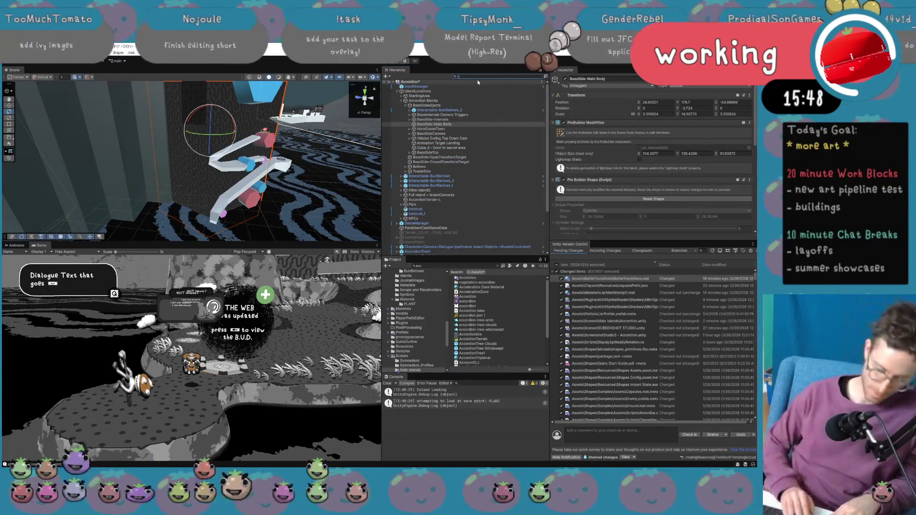
left_click(448, 87)
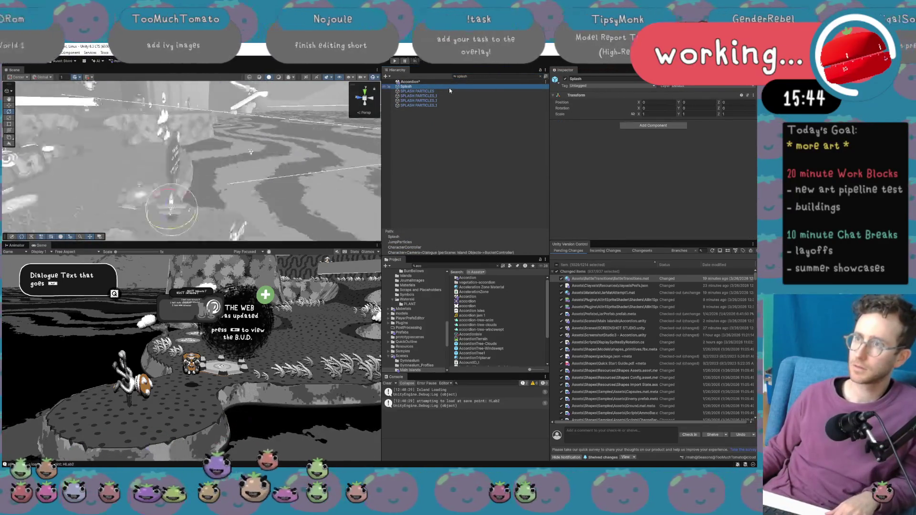
left_click(449, 91)
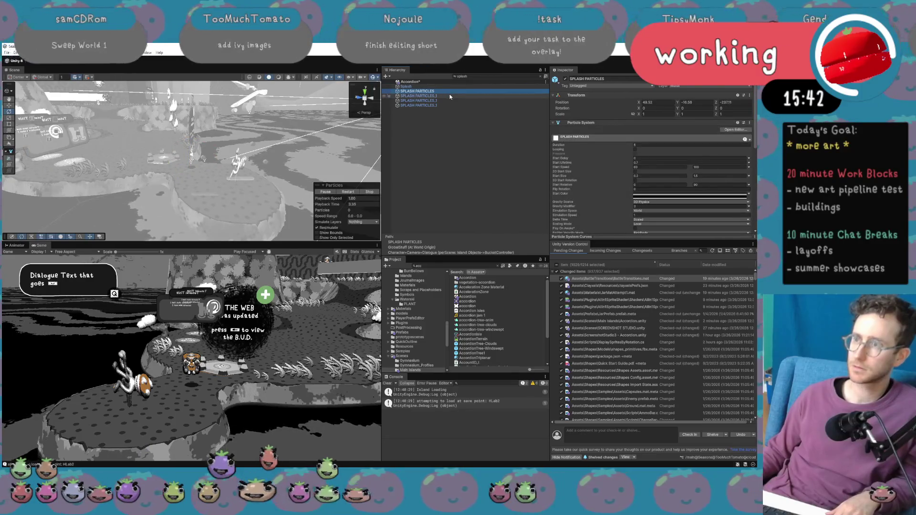
left_click(450, 96)
double_click(451, 90)
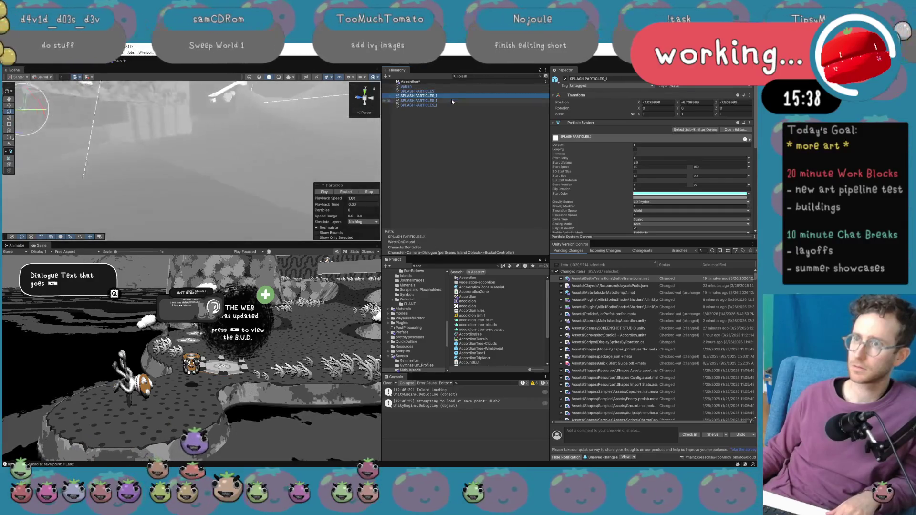
double_click(452, 104)
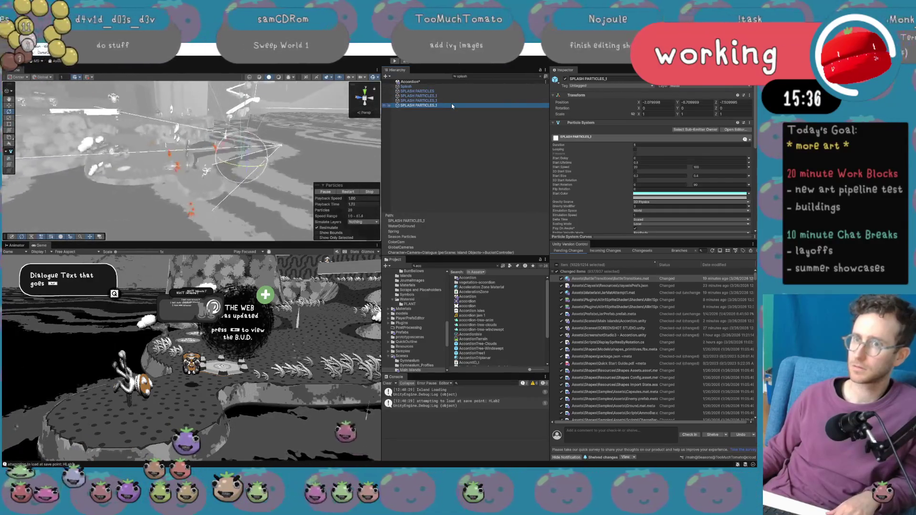
double_click(452, 100)
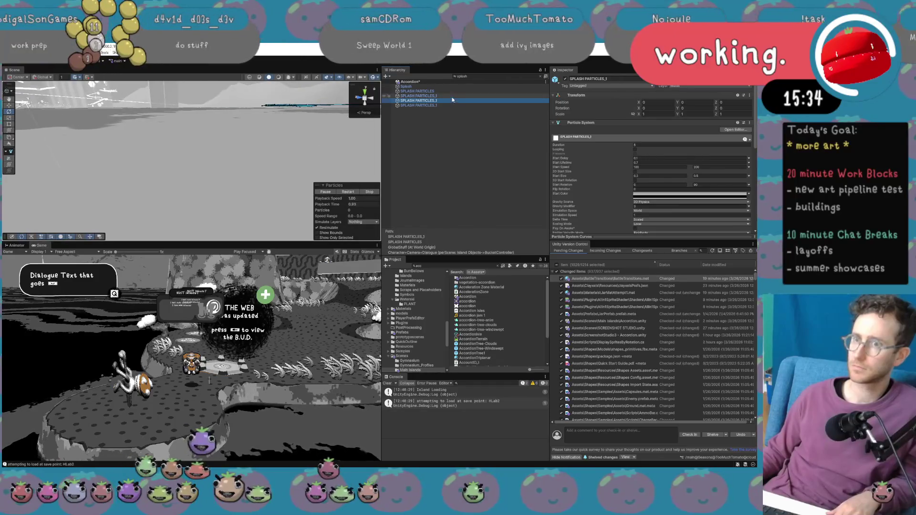
double_click(452, 96)
Frame the SPLASH PARTICLES and SPLASH PARTICLES_1 systems with F and Restart their particle previews.
left_click_drag(234, 174, 265, 162)
left_click(466, 91)
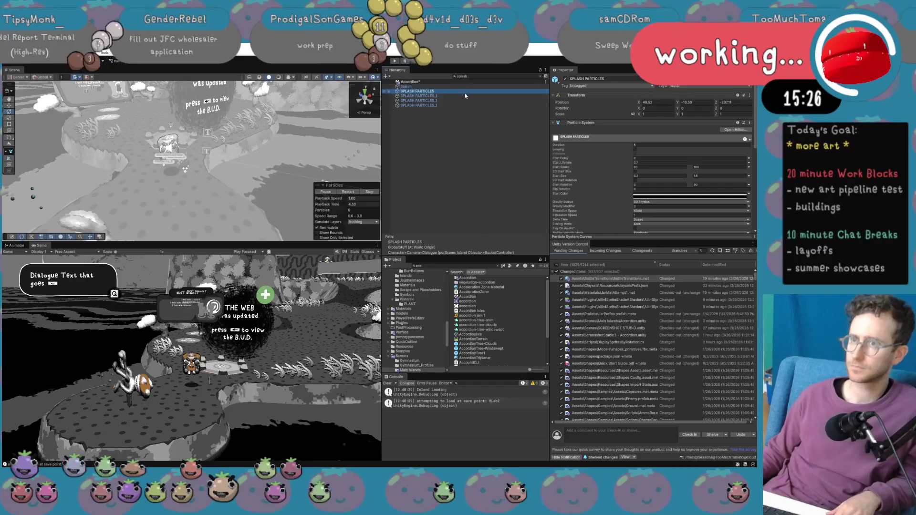
left_click(466, 97)
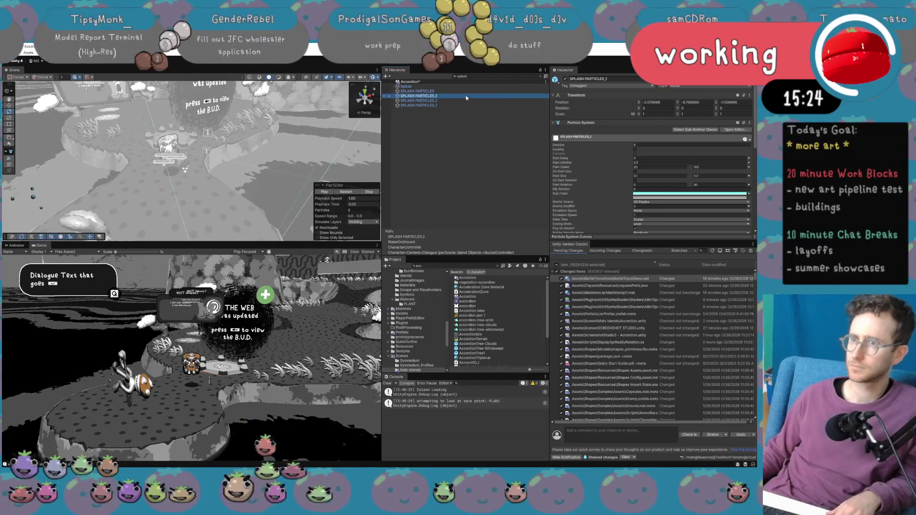
key("f")
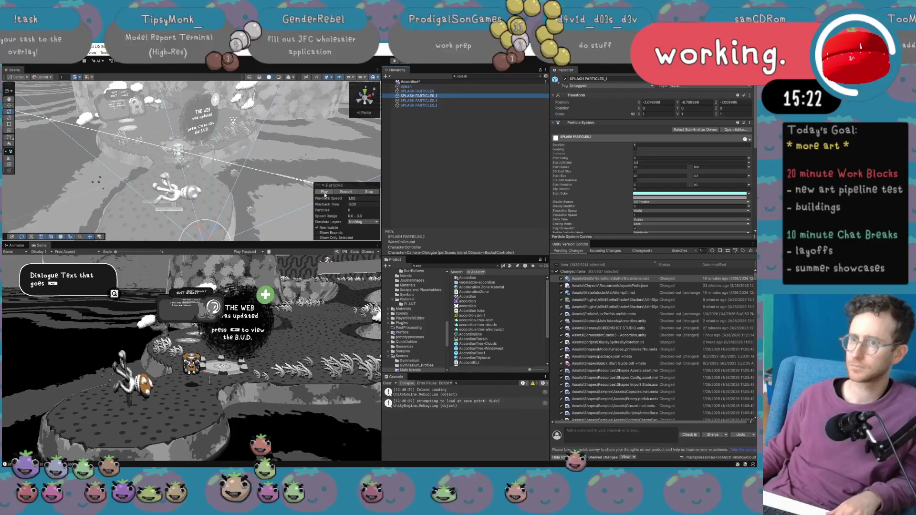
left_click(432, 92)
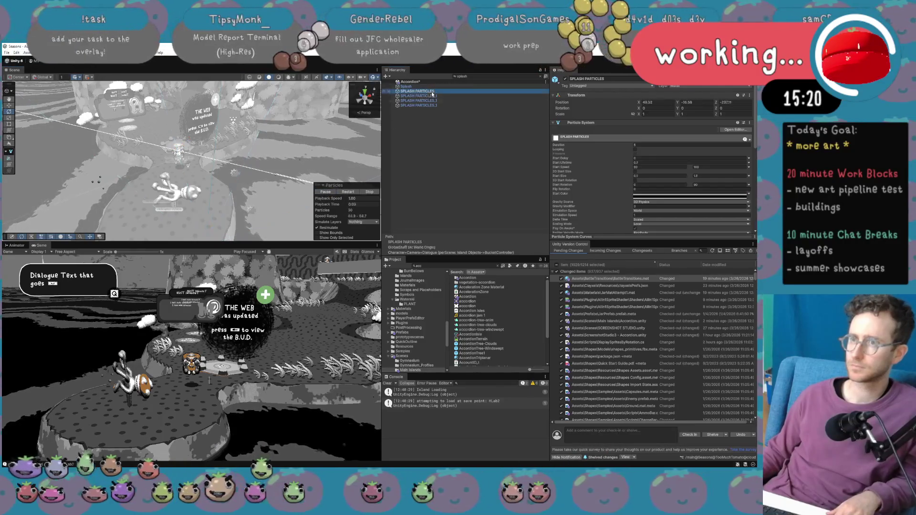
left_click(349, 192)
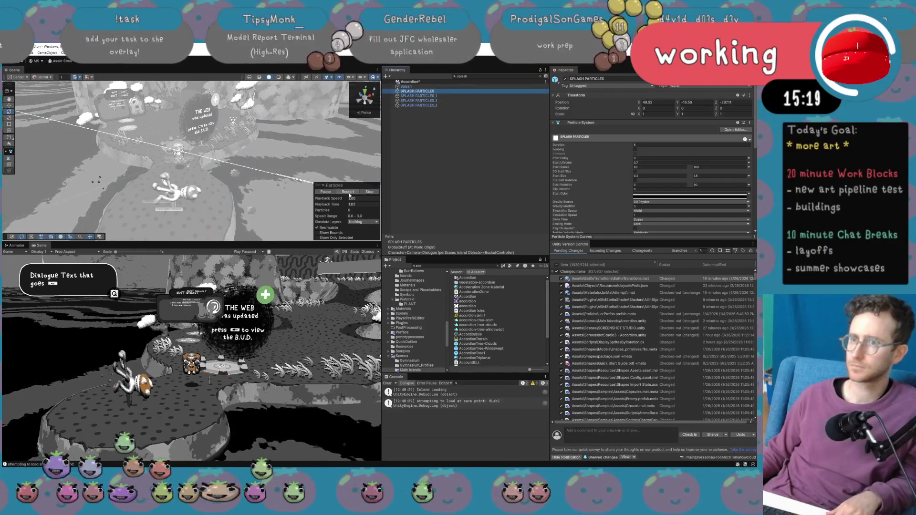
left_click(443, 97)
left_click(435, 101)
key("f")
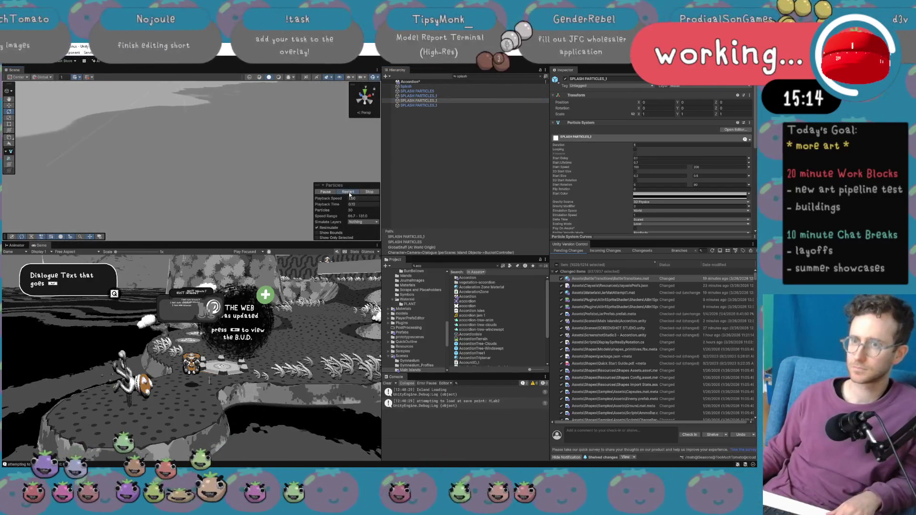
left_click(348, 192)
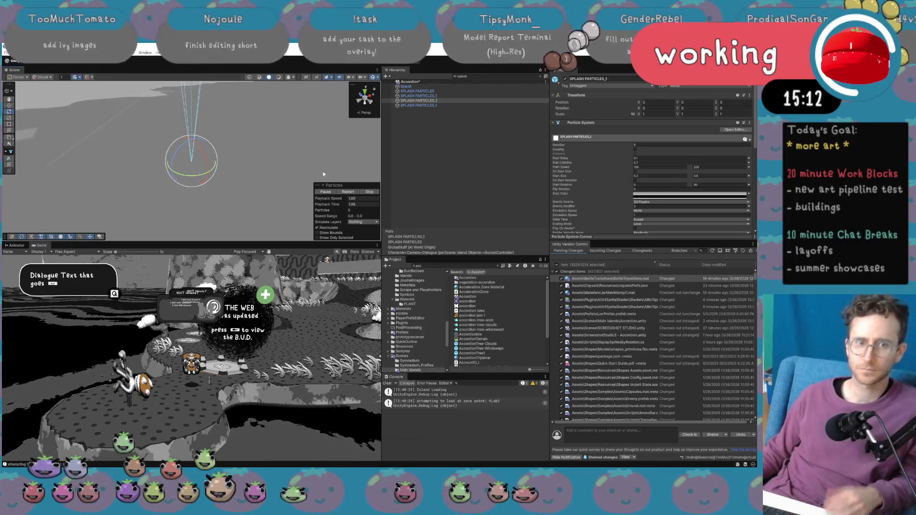
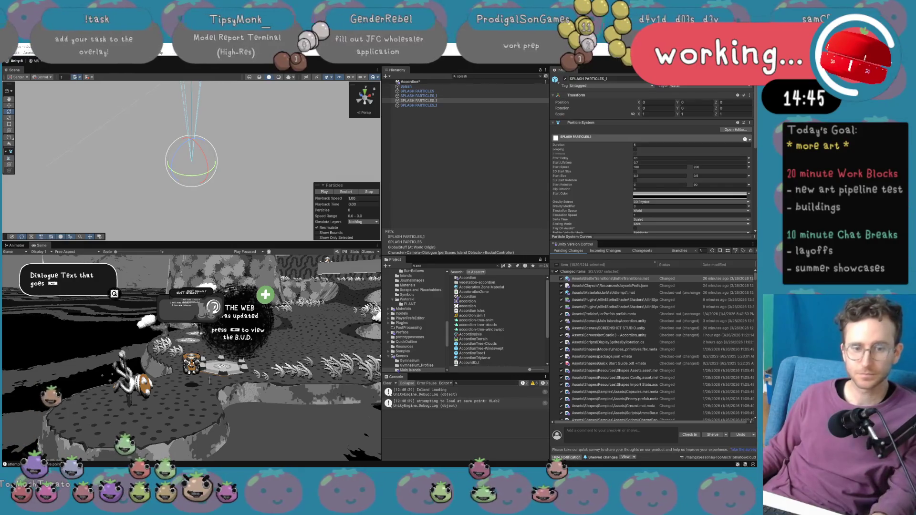
Tilt the view, play the splash particle preview, and clear the Hierarchy filter to show all objects.
key("XF86AudioLowerVolume")
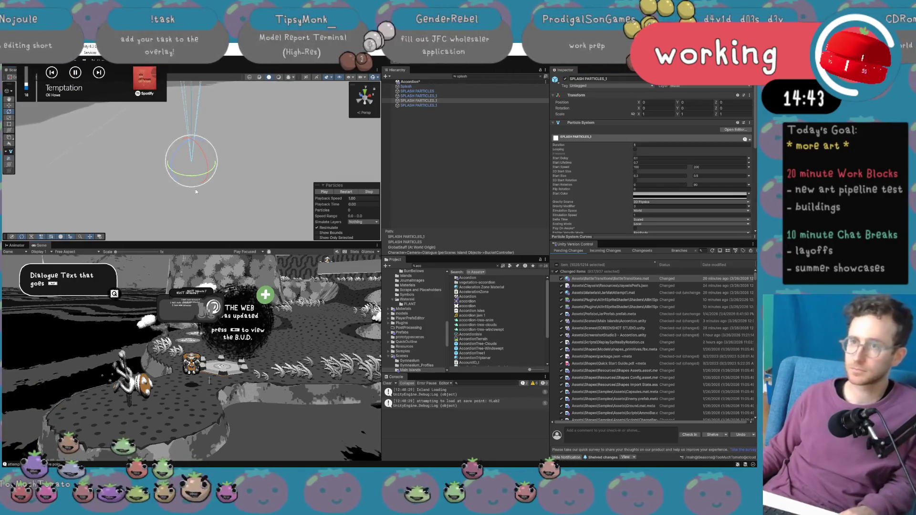
left_click_drag(196, 189, 171, 137)
left_click(324, 191)
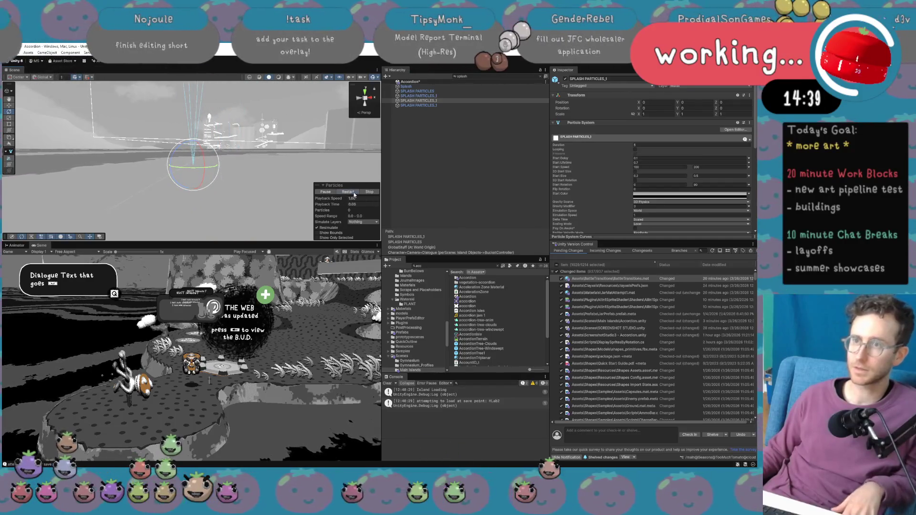
left_click(541, 76)
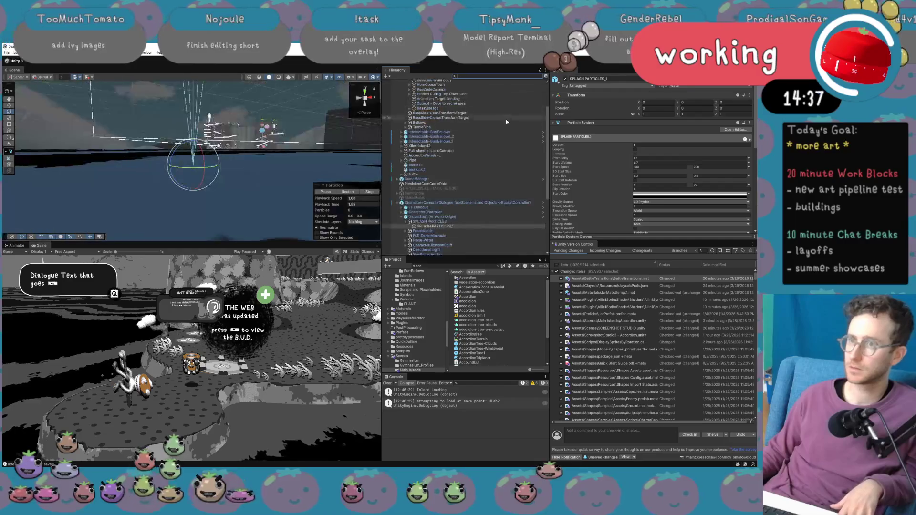
Scale SPLASH PARTICLES_1 to 8 on the X, Y and Z axes.
double_click(463, 224)
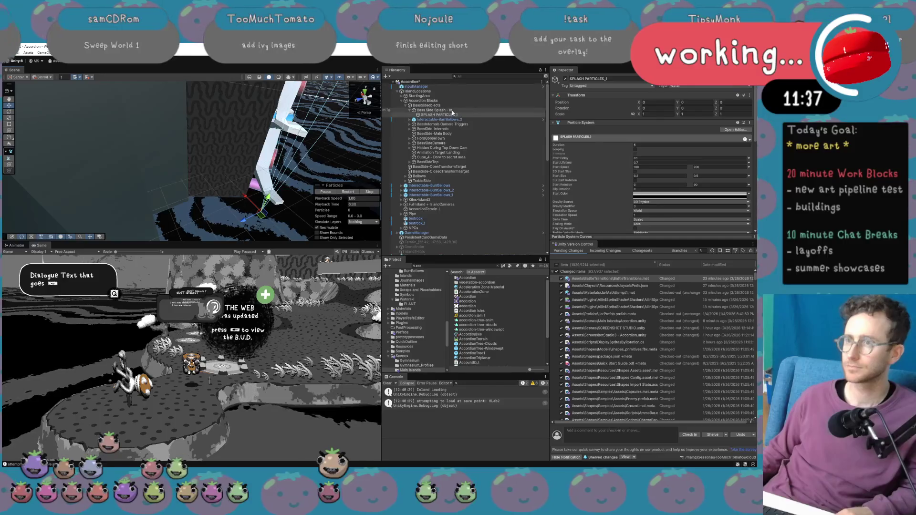
left_click(448, 116)
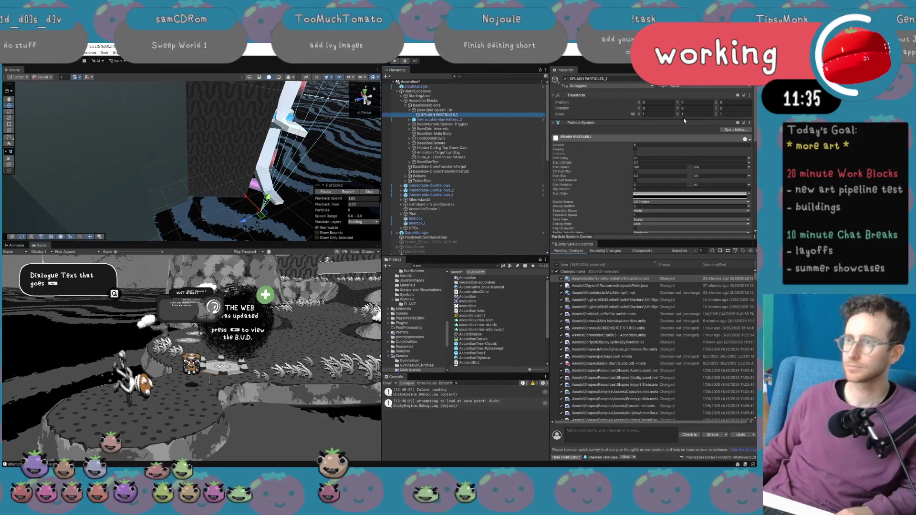
left_click(659, 114)
type("8")
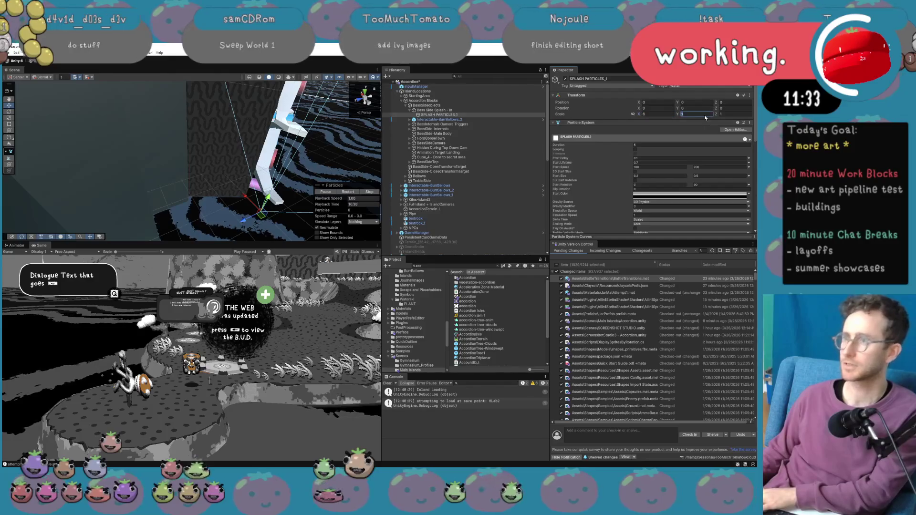
key("Tab")
type("8")
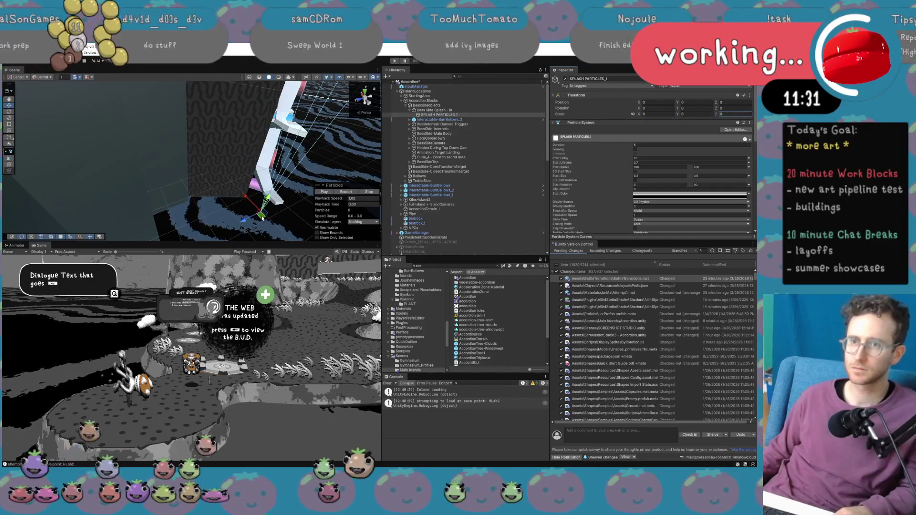
key("Return")
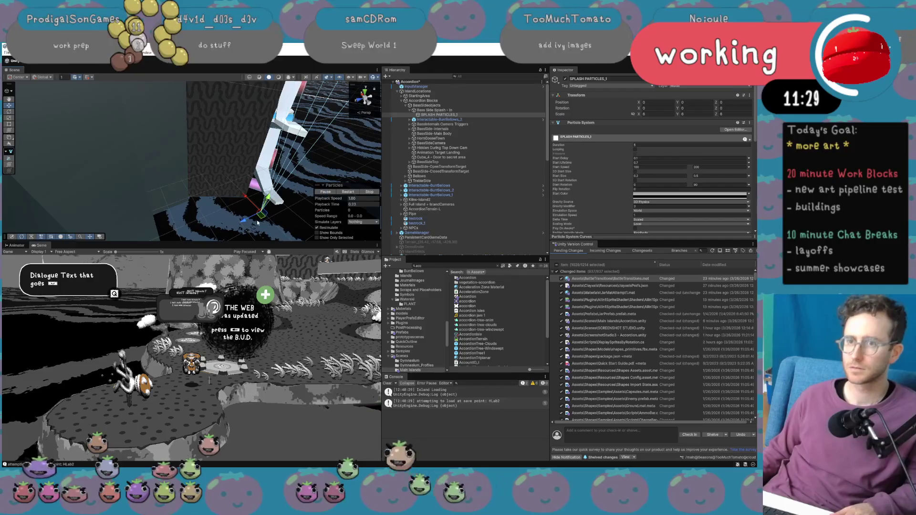
Nudge the splash along the ground, then select Bass Side Splash - In and enlarge the Scene view.
left_click_drag(258, 222, 242, 221)
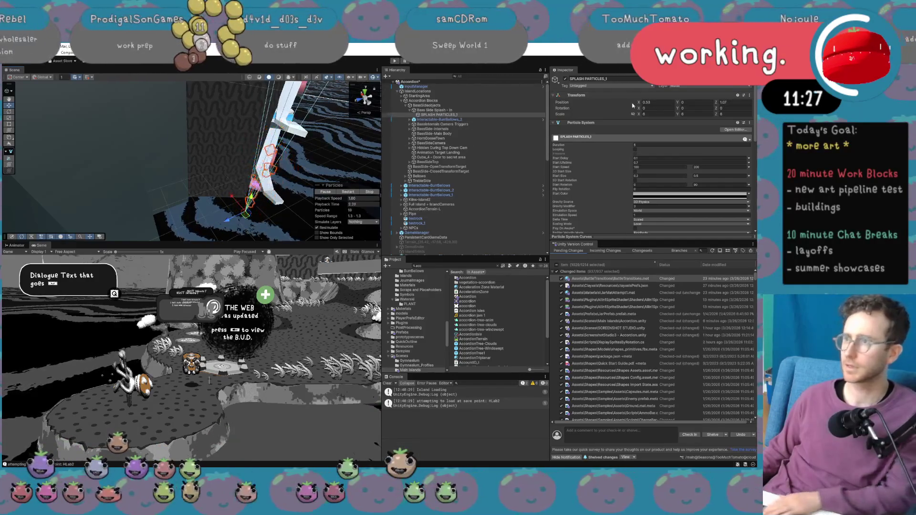
left_click(672, 102)
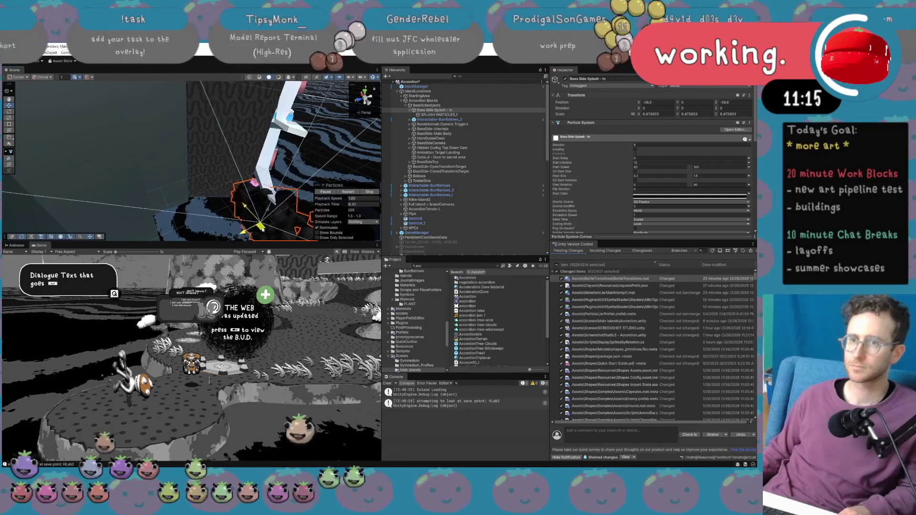
left_click(457, 110)
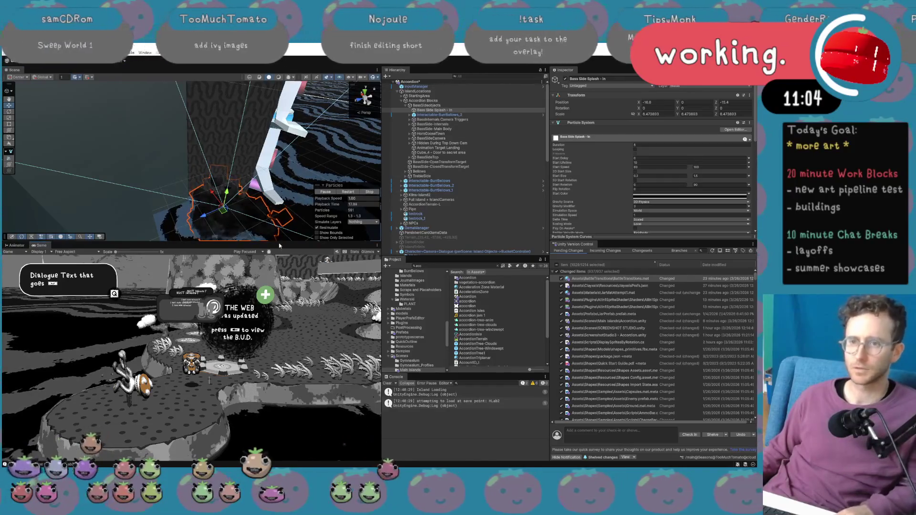
left_click_drag(279, 242, 280, 362)
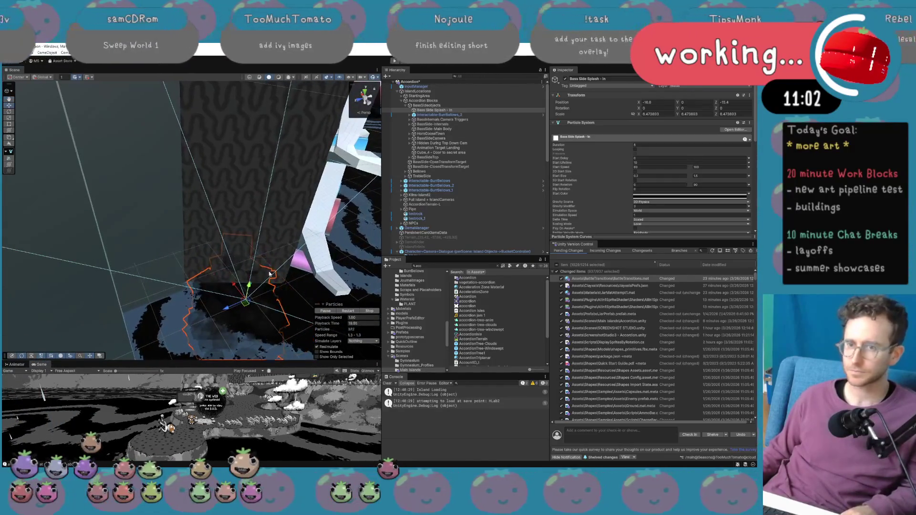
Move the Bass Side Splash - In emitter to a new ground spot near X -20.3, Z -12.6.
left_click(684, 196)
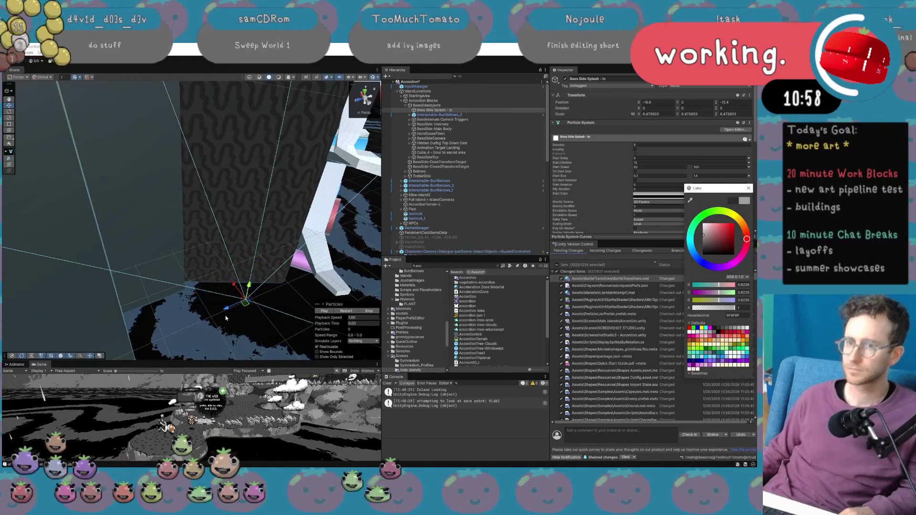
left_click_drag(244, 306, 247, 320)
key("ctrl+z")
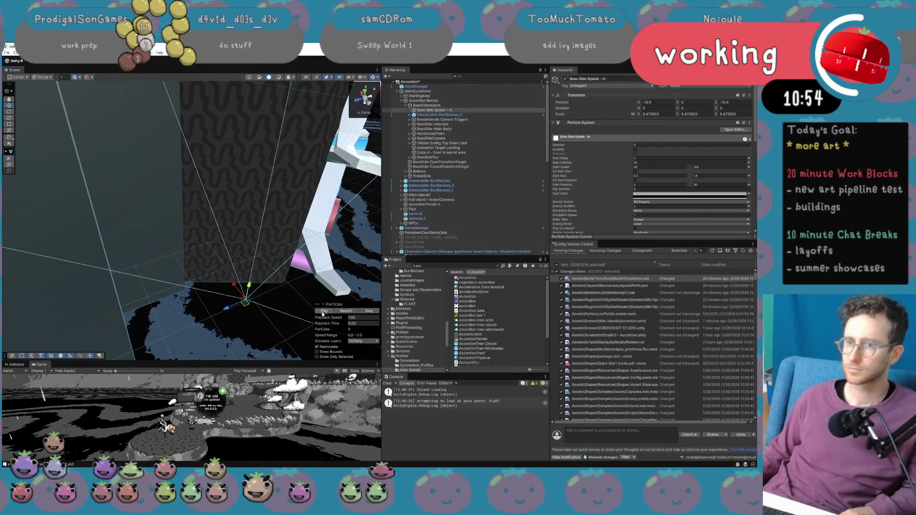
mouse_move(246, 316)
left_mouse_down()
mouse_move(210, 349)
mouse_move(245, 315)
left_mouse_up()
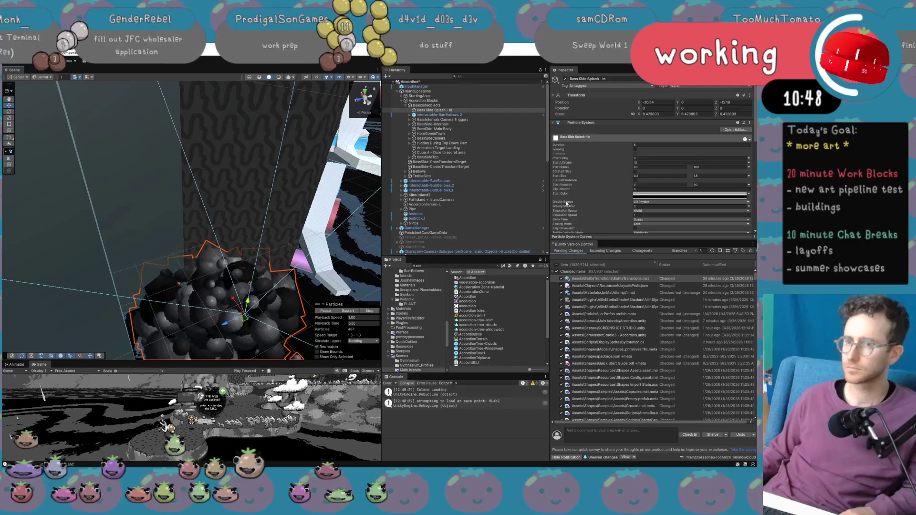
scroll(602, 184, "down", 3)
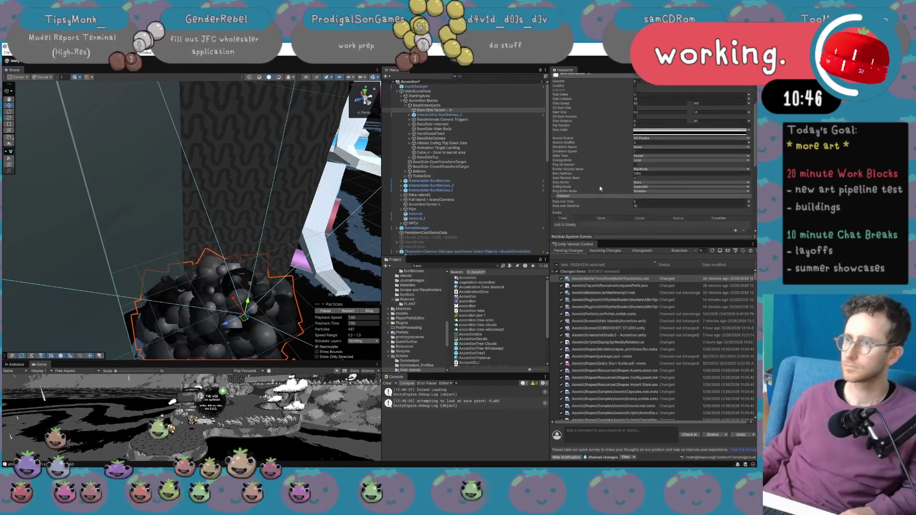
Expand the Shape module and widen the emitter Radius to about 1.01.
scroll(592, 195, "down", 3)
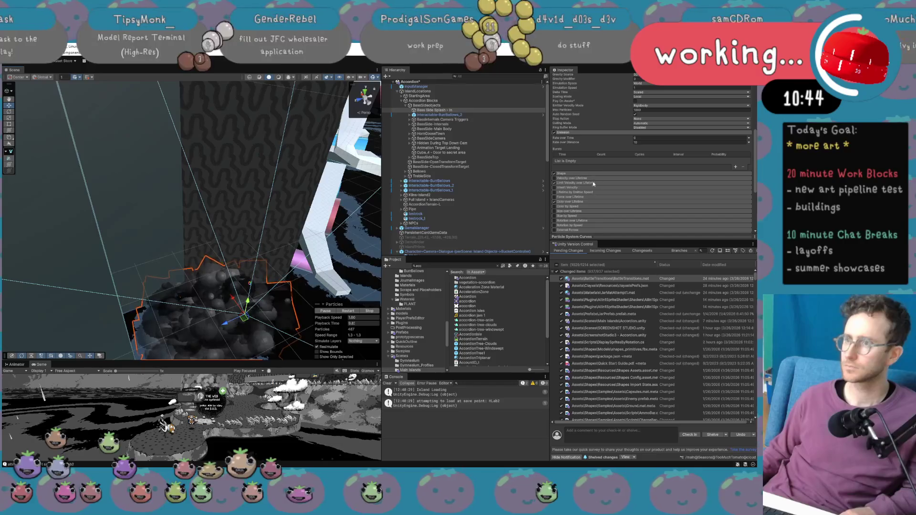
left_click(583, 174)
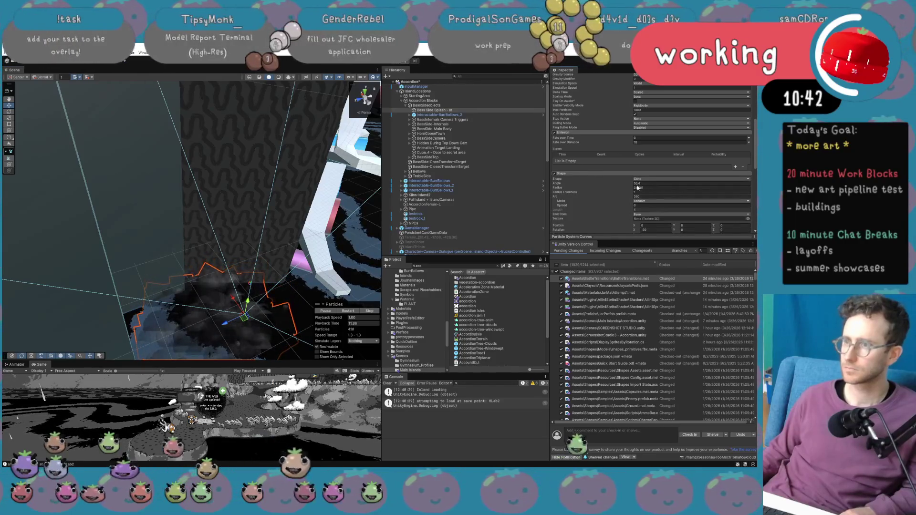
left_click_drag(620, 188, 632, 193)
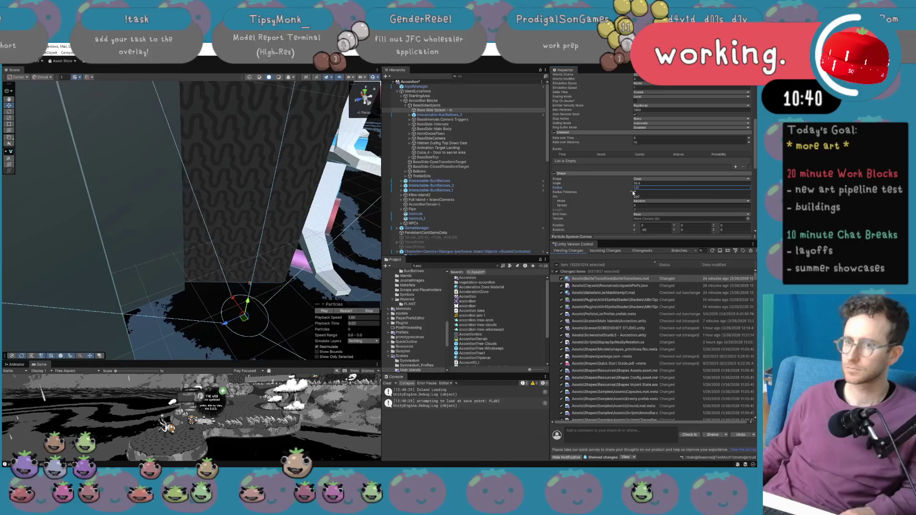
mouse_move(244, 315)
left_mouse_down()
mouse_move(242, 305)
mouse_move(233, 331)
mouse_move(233, 313)
left_mouse_up()
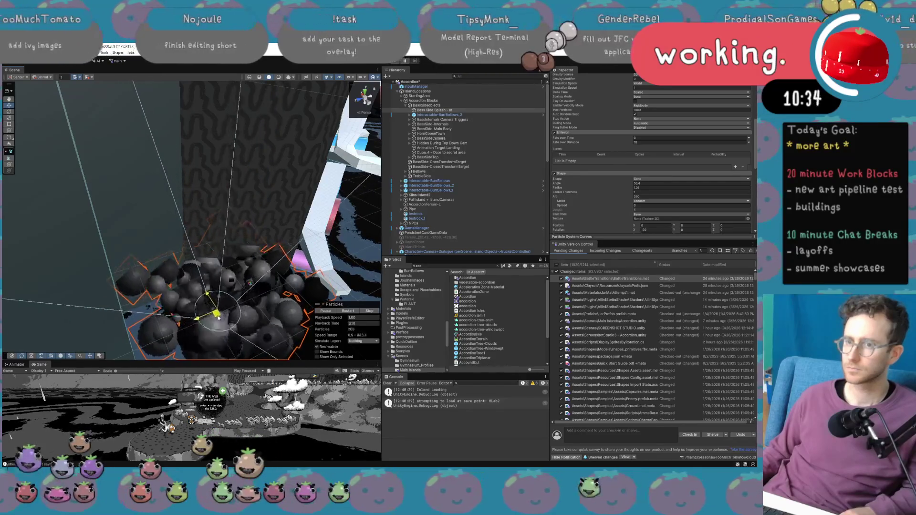
Set Emission Rate over Distance to 2 and move the emitter to preview its particle trail.
left_click(642, 142)
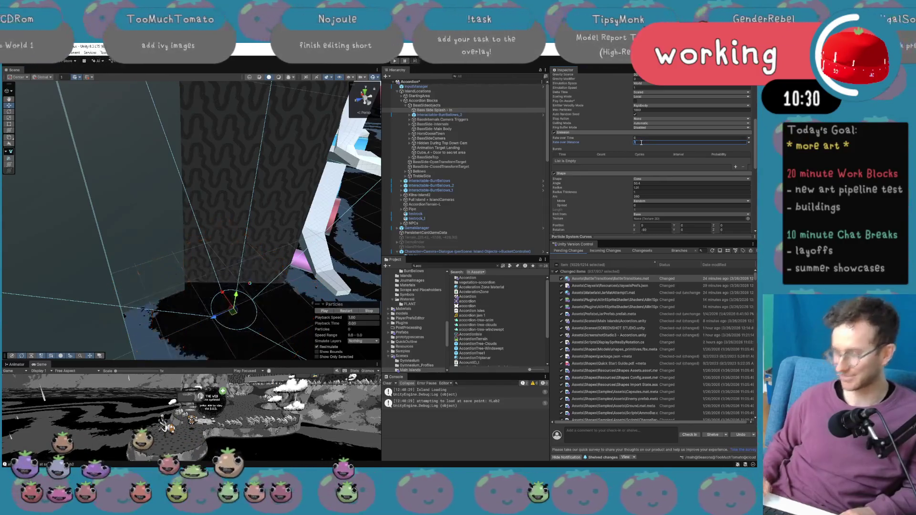
mouse_move(228, 306)
left_mouse_down()
mouse_move(264, 313)
mouse_move(262, 304)
left_mouse_up()
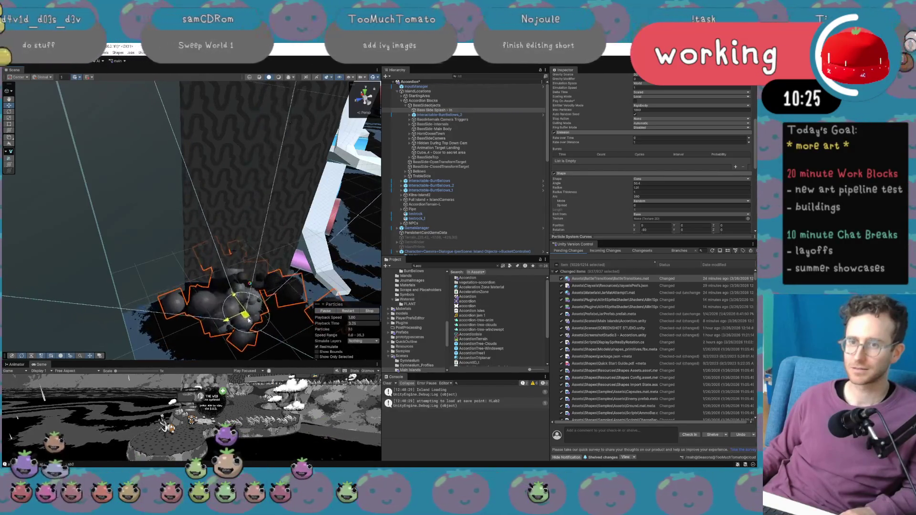
left_click(639, 143)
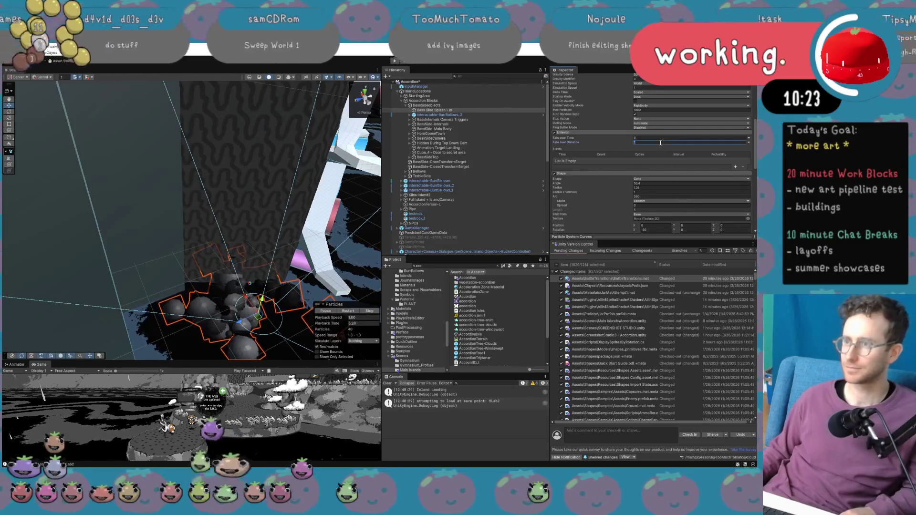
type("2")
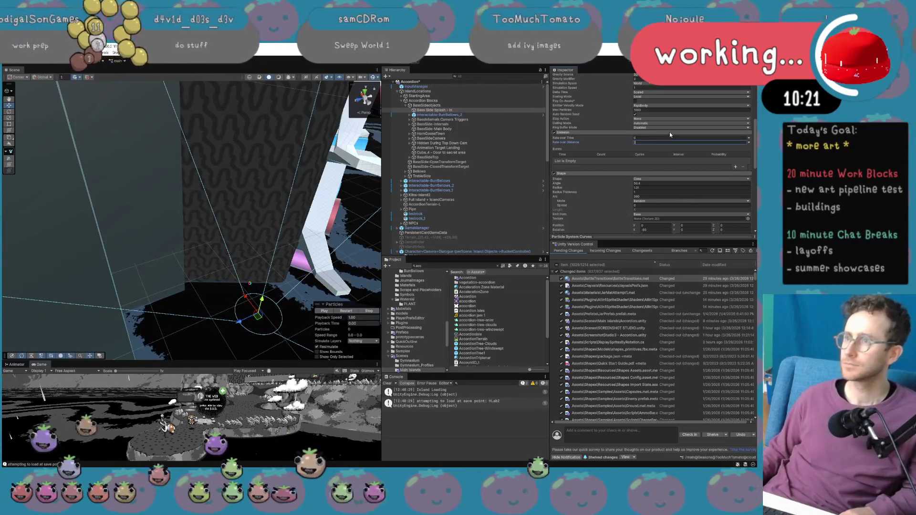
scroll(669, 135, "up", 6)
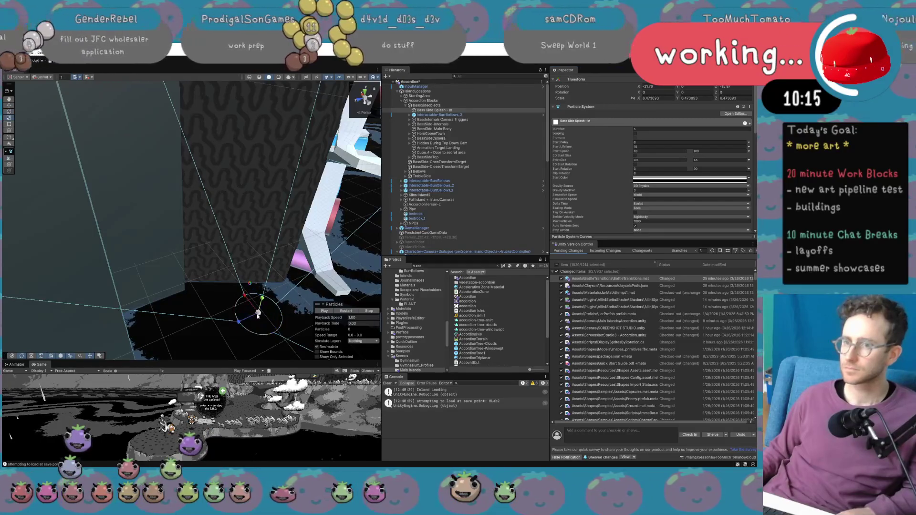
mouse_move(256, 318)
left_mouse_down()
mouse_move(238, 321)
mouse_move(235, 292)
mouse_move(256, 299)
mouse_move(248, 292)
left_mouse_up()
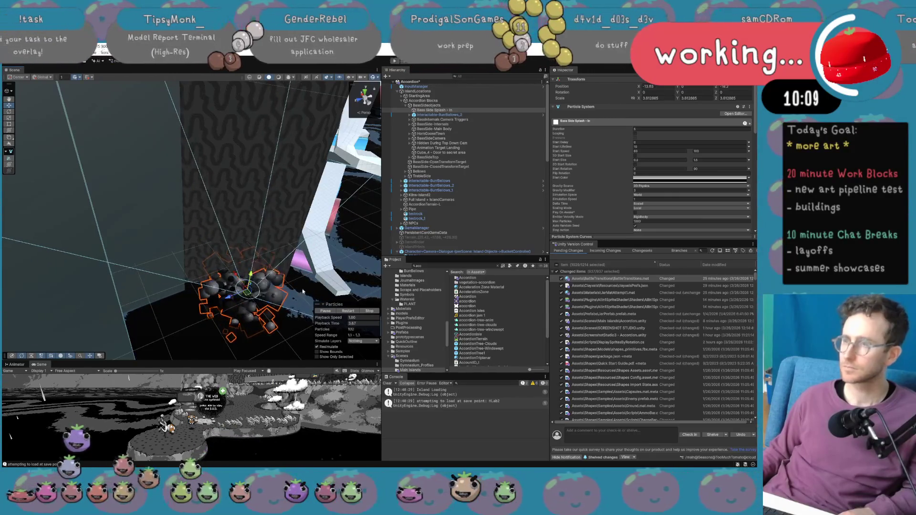
Widen the Shape Radius to about 2.5 and move the emitter to preview the wider trail.
scroll(633, 166, "down", 5)
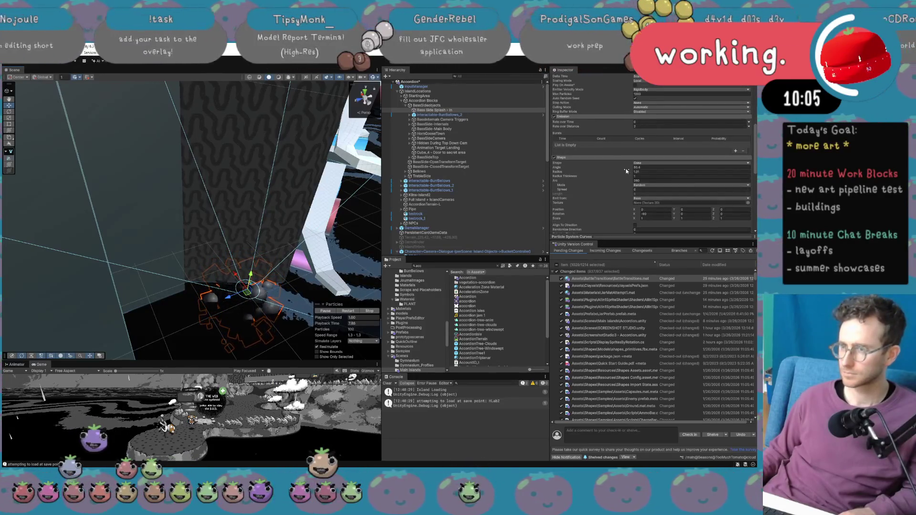
left_click_drag(626, 172, 638, 174)
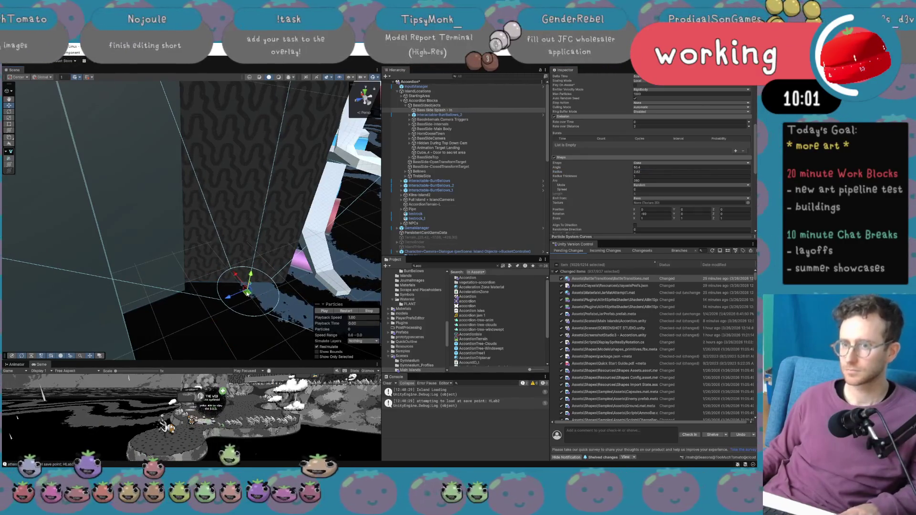
mouse_move(248, 298)
left_mouse_down()
mouse_move(235, 309)
mouse_move(247, 305)
left_mouse_up()
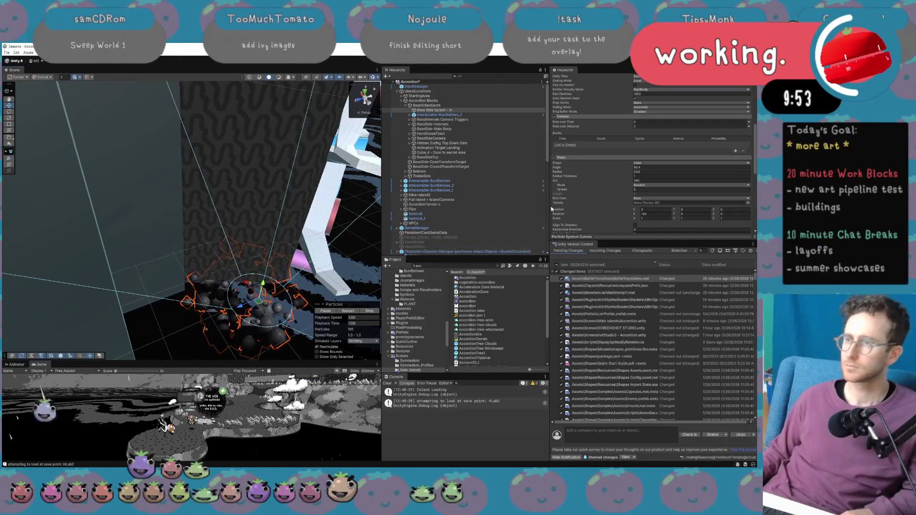
scroll(648, 184, "up", 5)
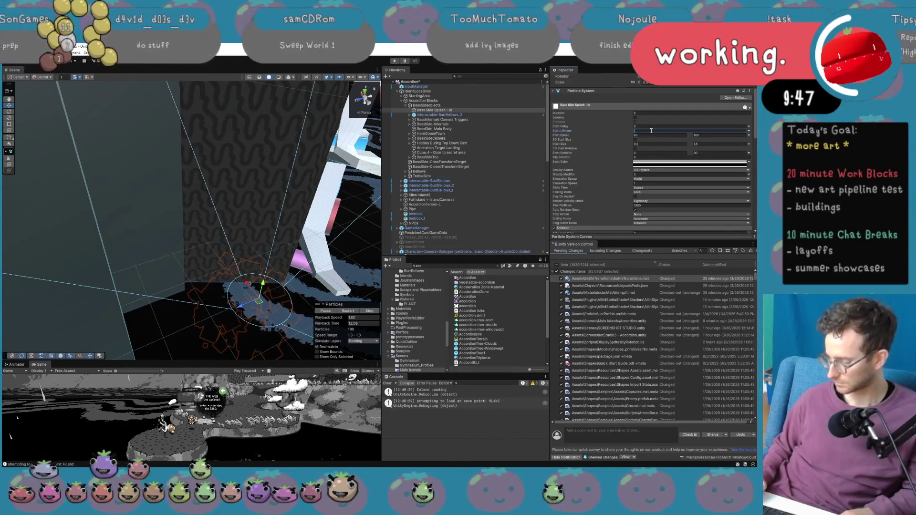
Enter 10 in a particle field and set the Shape cone Angle to 31.3, repositioning the emitter.
type("1")
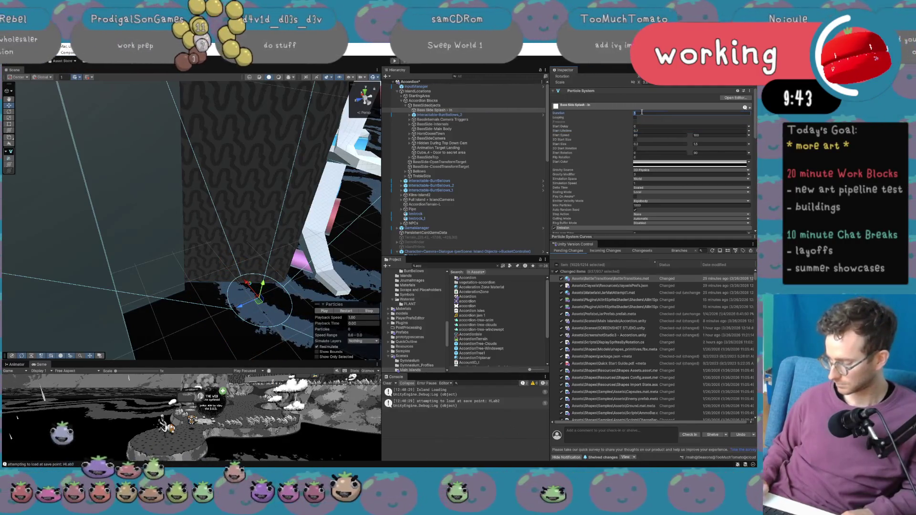
type("0")
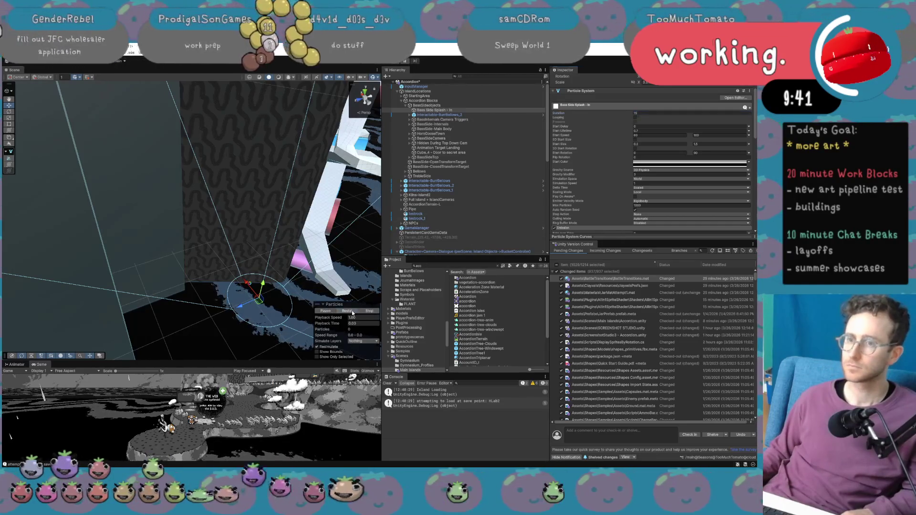
mouse_move(258, 304)
left_mouse_down()
mouse_move(225, 328)
mouse_move(222, 292)
mouse_move(239, 306)
mouse_move(258, 300)
left_mouse_up()
scroll(663, 209, "down", 4)
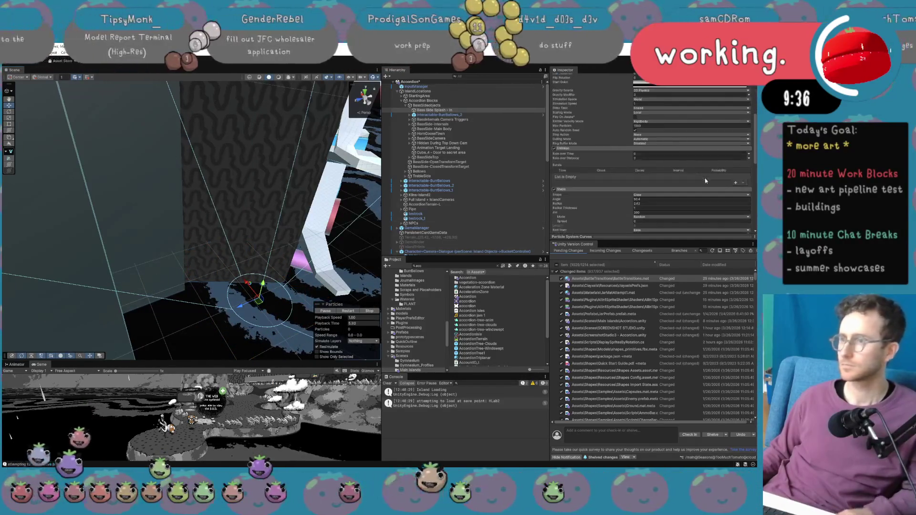
left_click(664, 200)
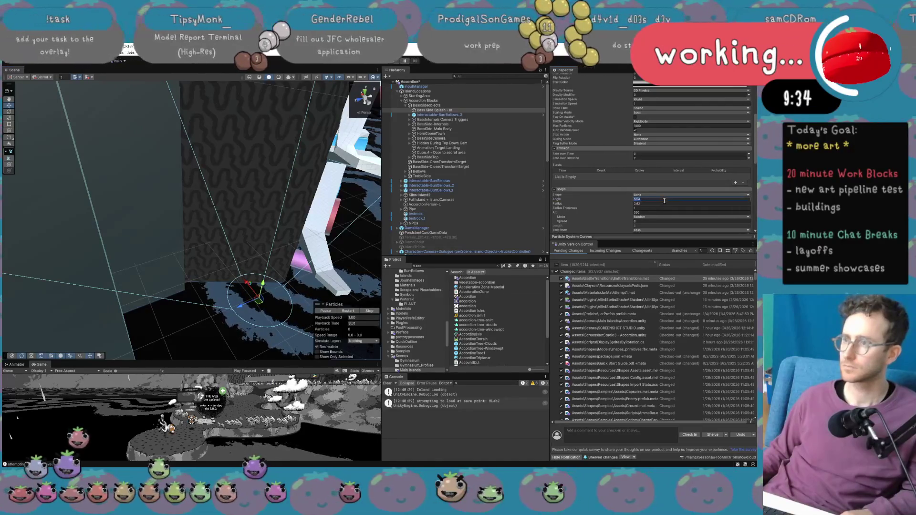
type("31.3")
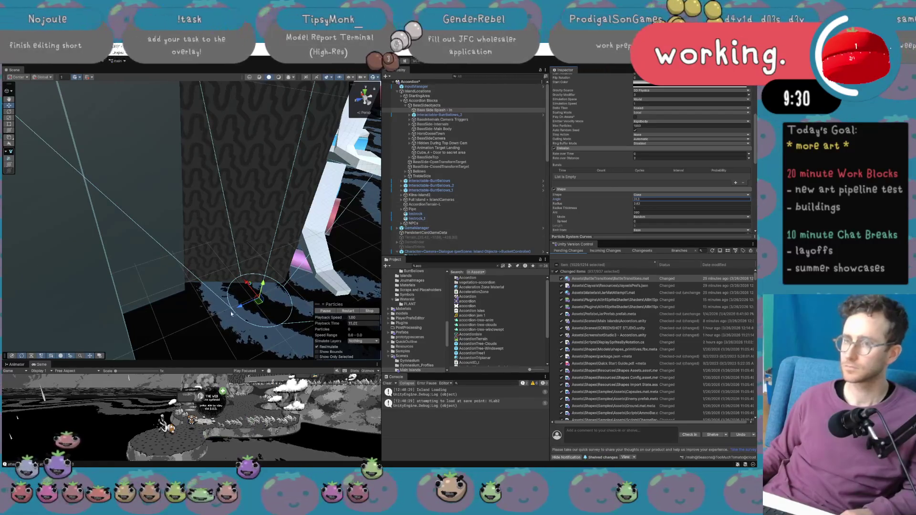
left_click_drag(231, 314, 223, 305)
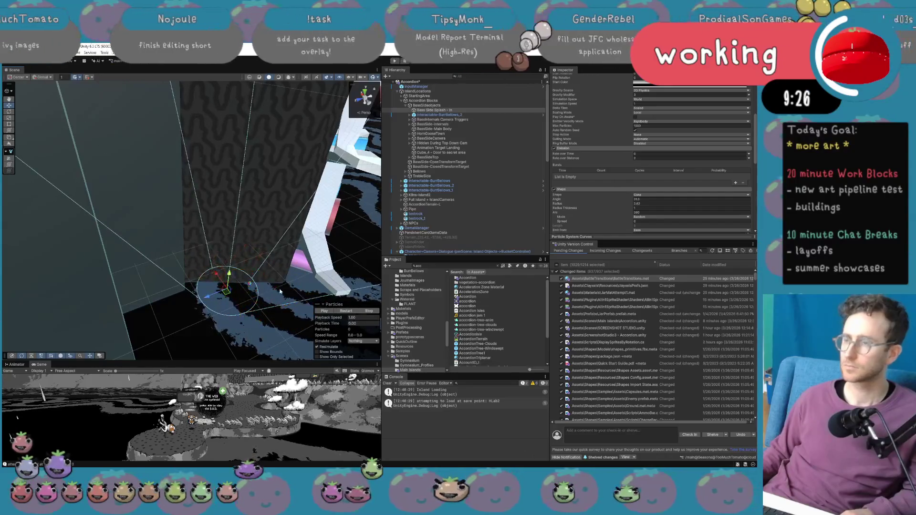
scroll(622, 144, "up", 4)
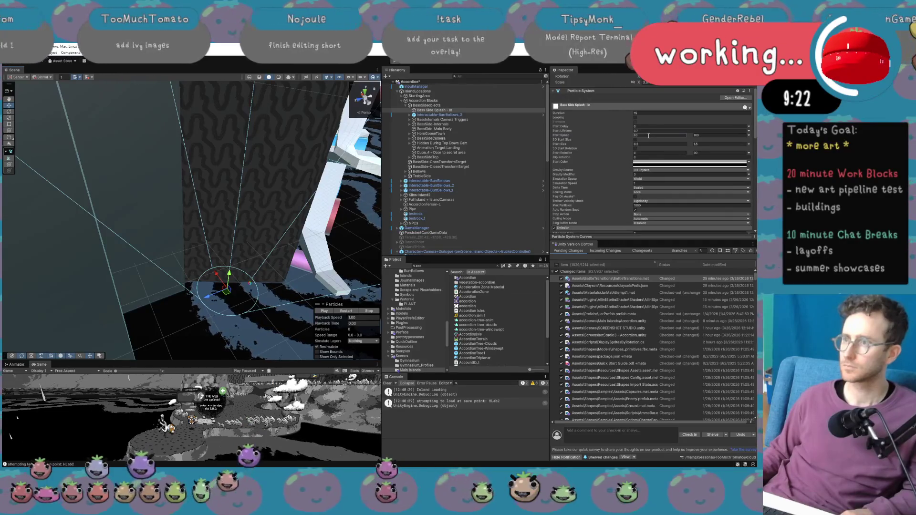
Raise the maximum Start Speed to 200, then move the emitter and orbit toward the bellows.
left_click(705, 136)
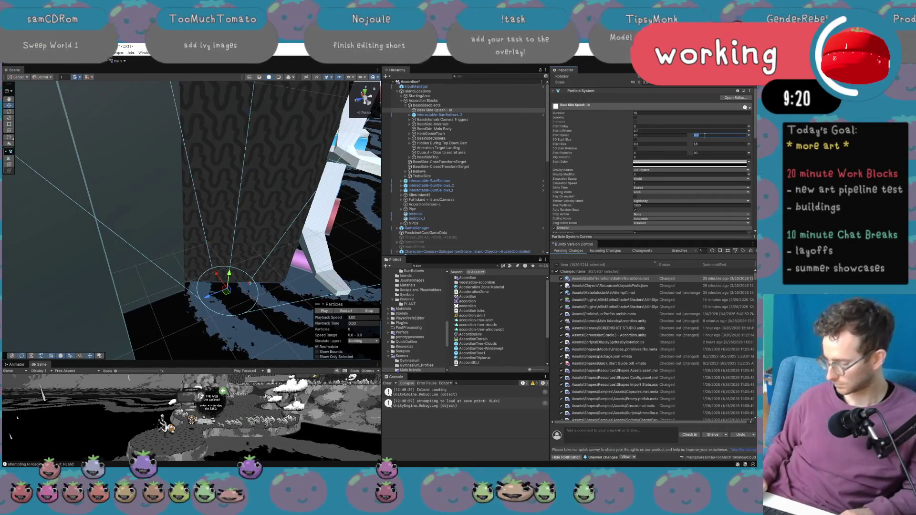
type("200")
key("Return")
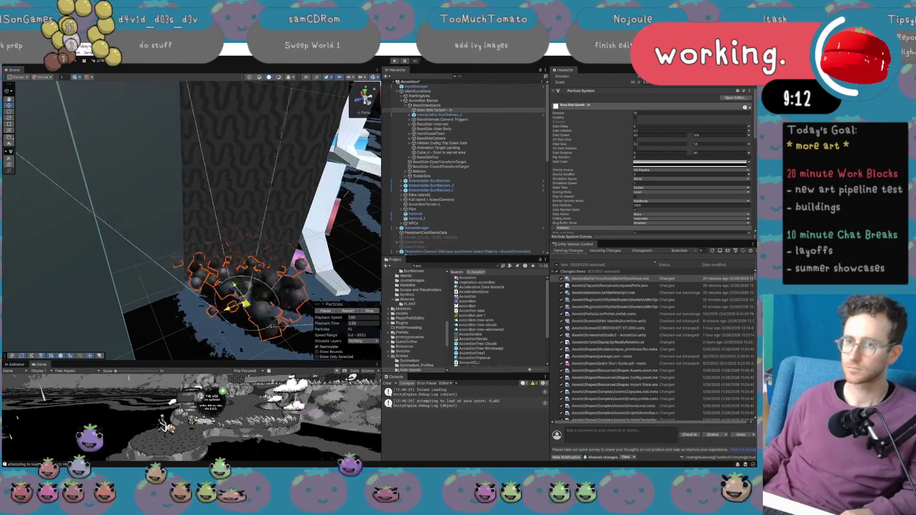
scroll(599, 188, "down", 3)
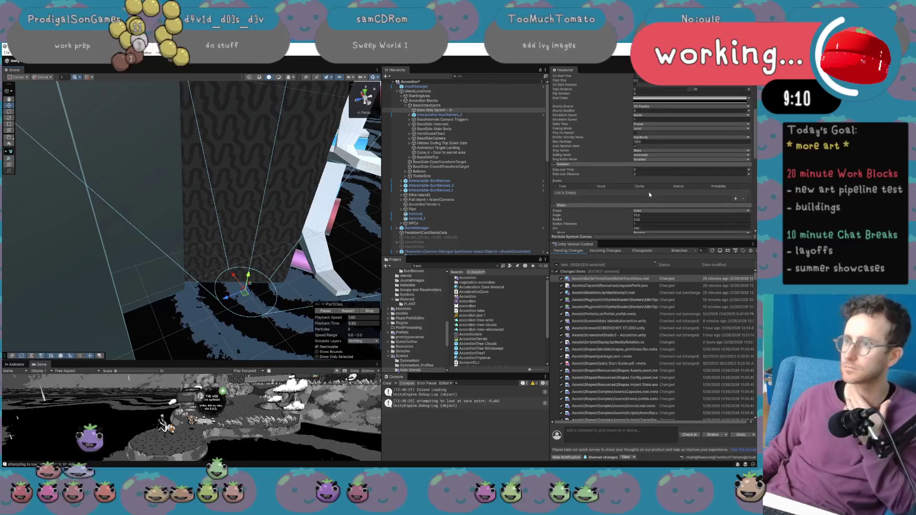
left_click(652, 174)
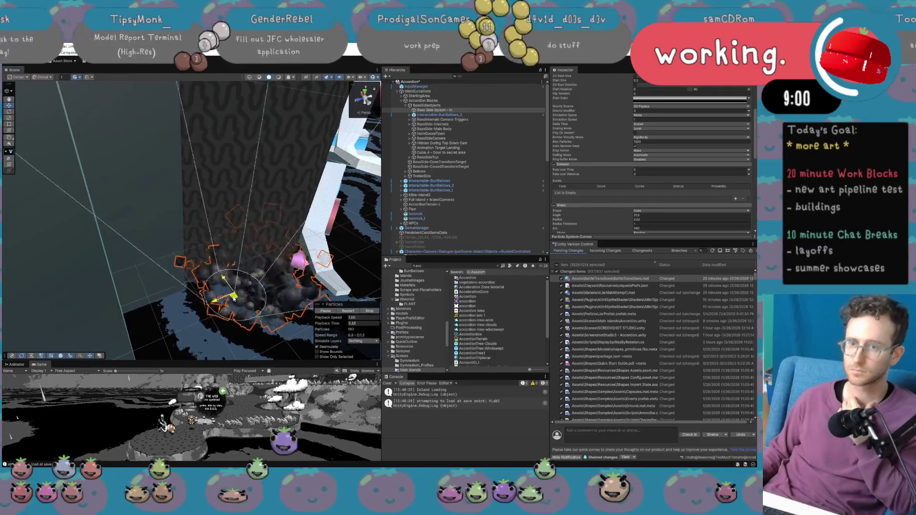
mouse_move(253, 297)
left_mouse_down()
mouse_move(231, 298)
mouse_move(227, 286)
mouse_move(269, 293)
mouse_move(237, 305)
mouse_move(230, 299)
mouse_move(240, 286)
mouse_move(246, 305)
mouse_move(237, 286)
left_mouse_up()
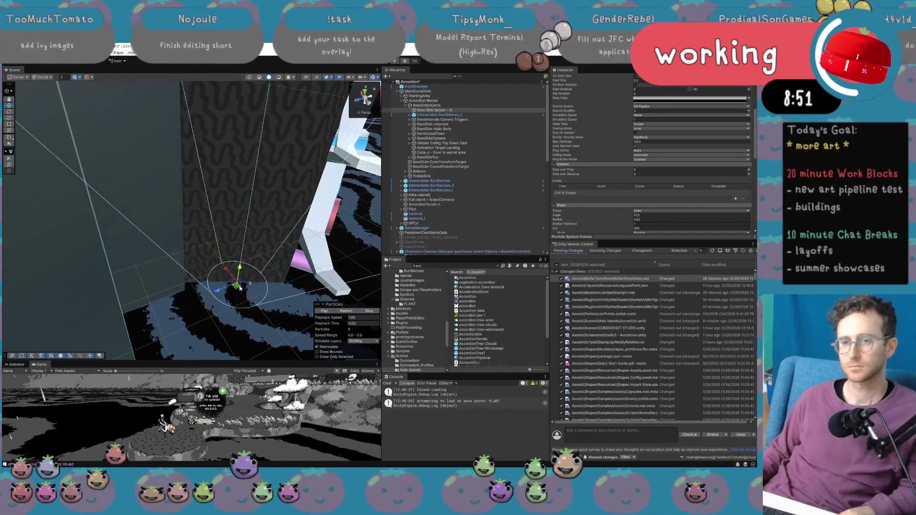
scroll(652, 202, "down", 3)
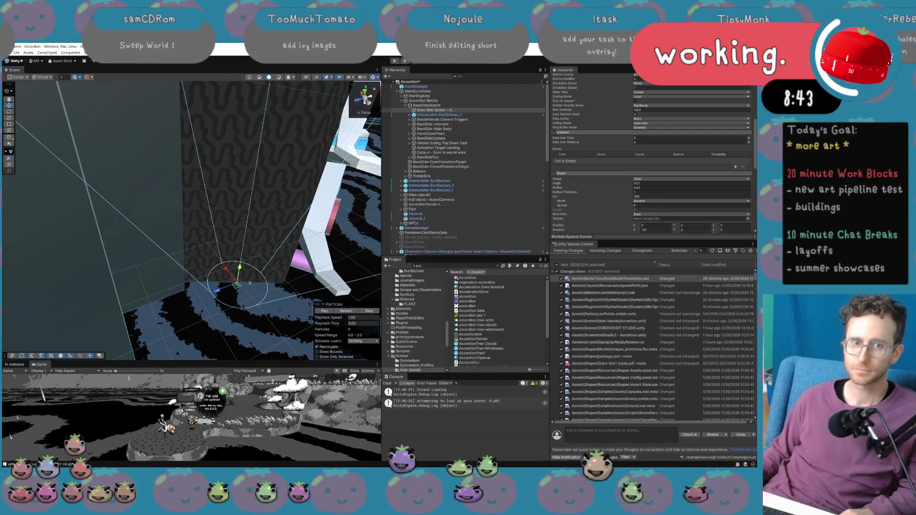
mouse_move(233, 205)
left_mouse_down()
mouse_move(252, 192)
mouse_move(165, 148)
mouse_move(164, 201)
mouse_move(53, 153)
mouse_move(226, 175)
mouse_move(226, 191)
mouse_move(191, 242)
left_mouse_up()
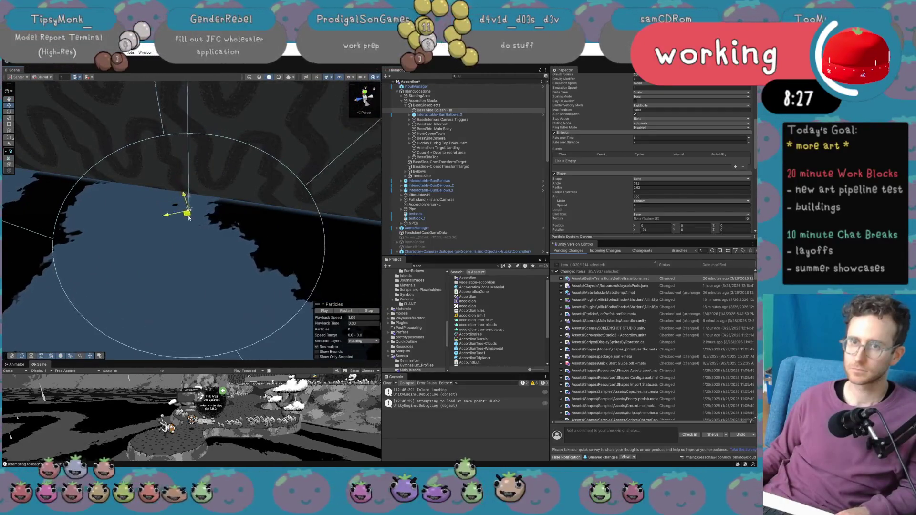
Replay the particle preview and select BassSideobjects to view its Season Dependent Object script.
left_click(352, 312)
mouse_move(183, 216)
left_mouse_down()
mouse_move(192, 246)
mouse_move(202, 232)
left_mouse_up()
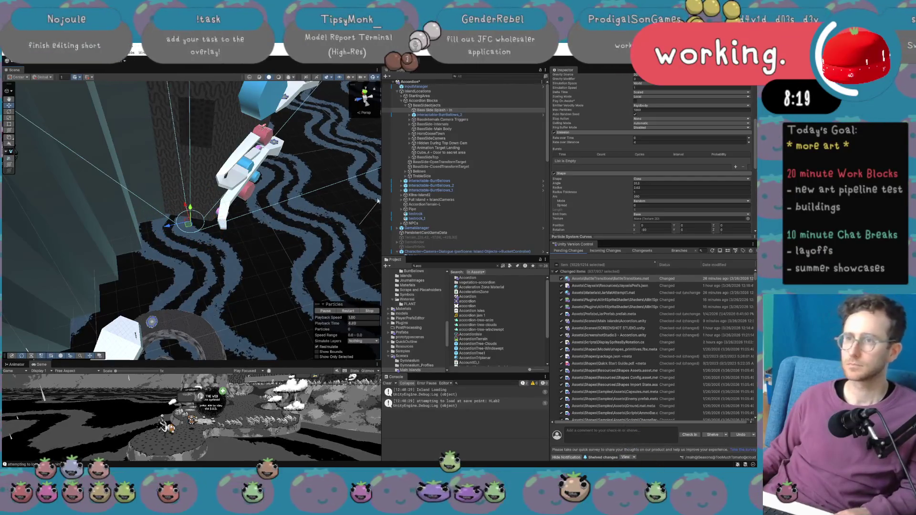
left_click(426, 105)
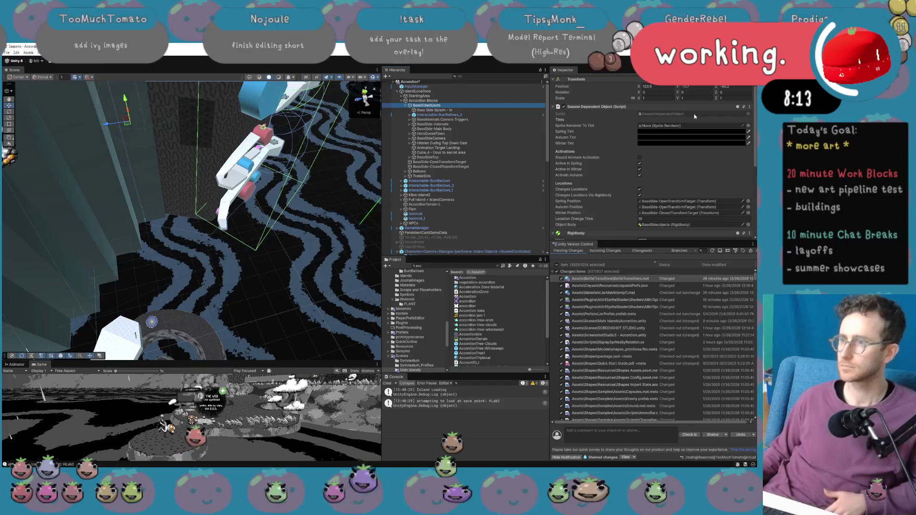
Add the Season Dependent Object script to Bass Side Splash - In via an Add Component search for 'seasondepe'.
left_click(459, 110)
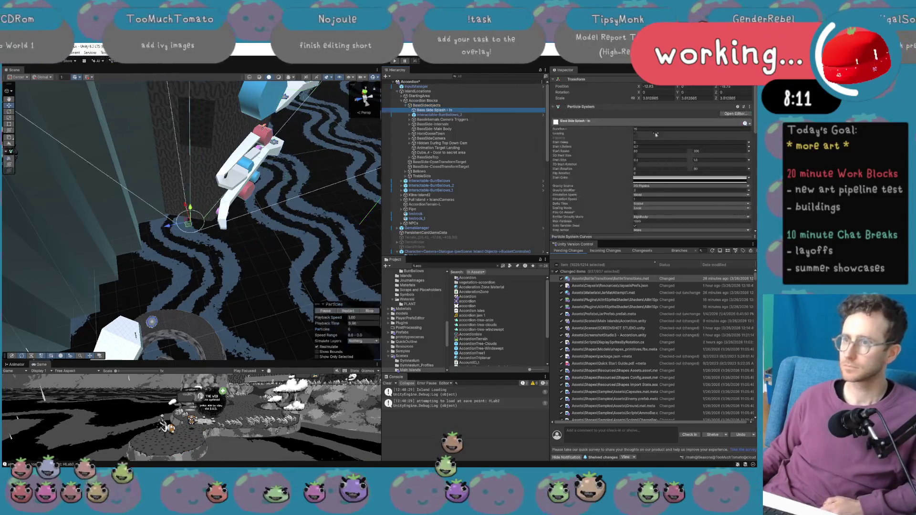
scroll(698, 169, "down", 10)
left_click(652, 227)
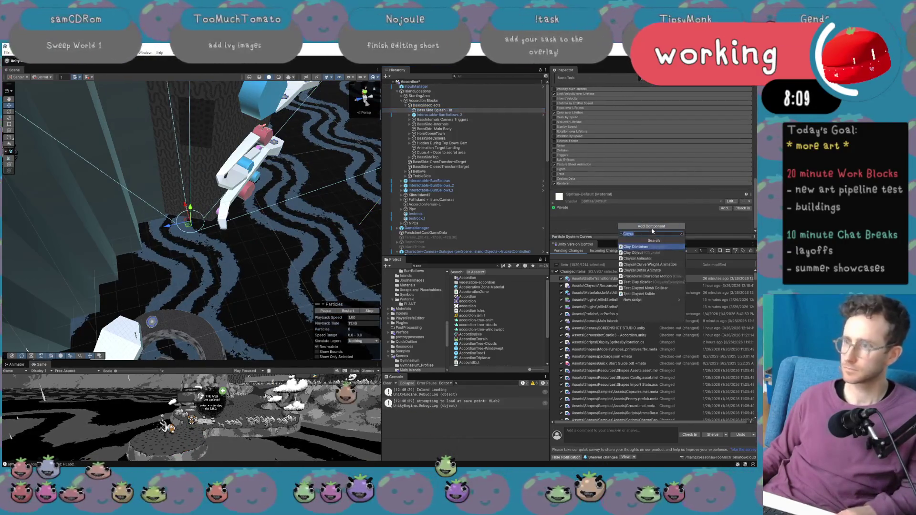
type("seasondepe")
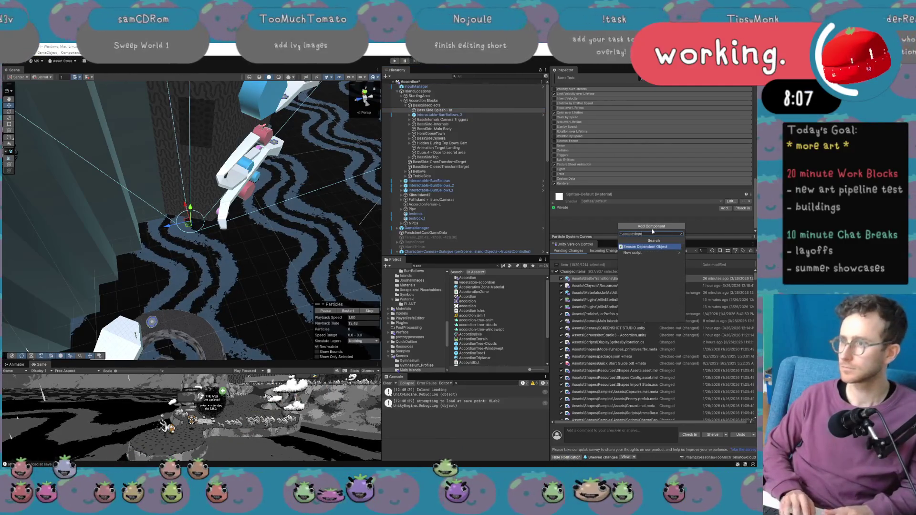
key("Return")
scroll(659, 232, "down", 3)
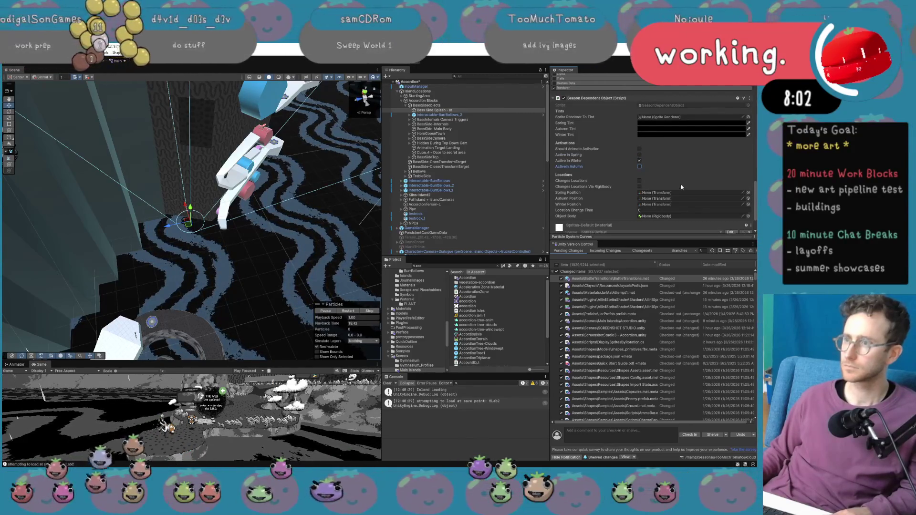
scroll(680, 191, "up", 10)
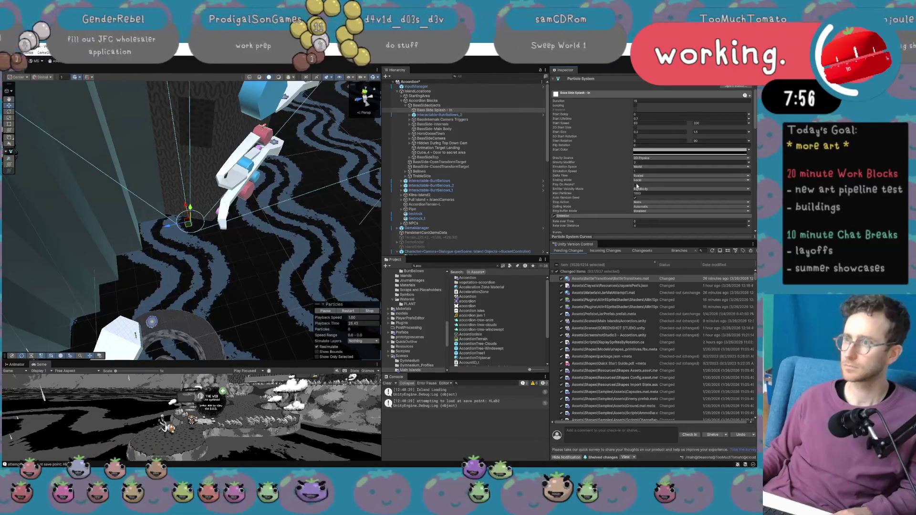
Deactivate the Bass Side Splash - In object in the Inspector.
scroll(633, 219, "down", 5)
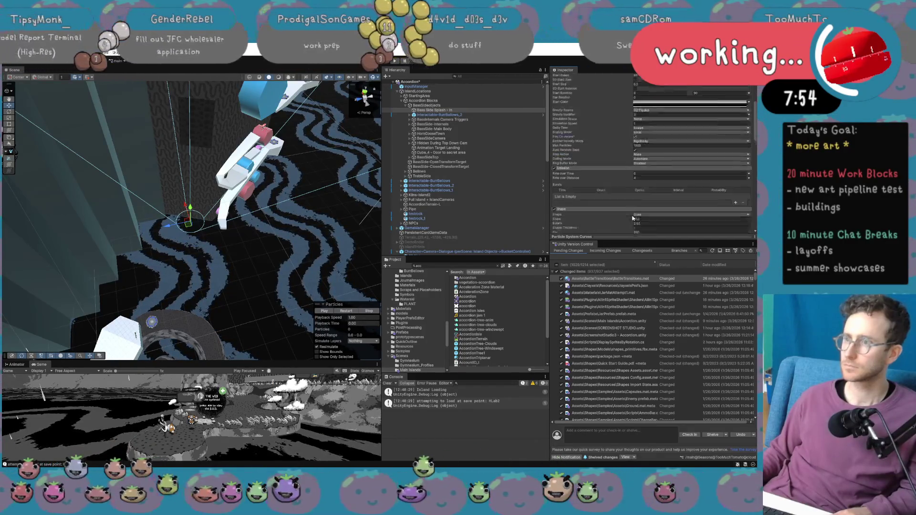
scroll(626, 112, "up", 5)
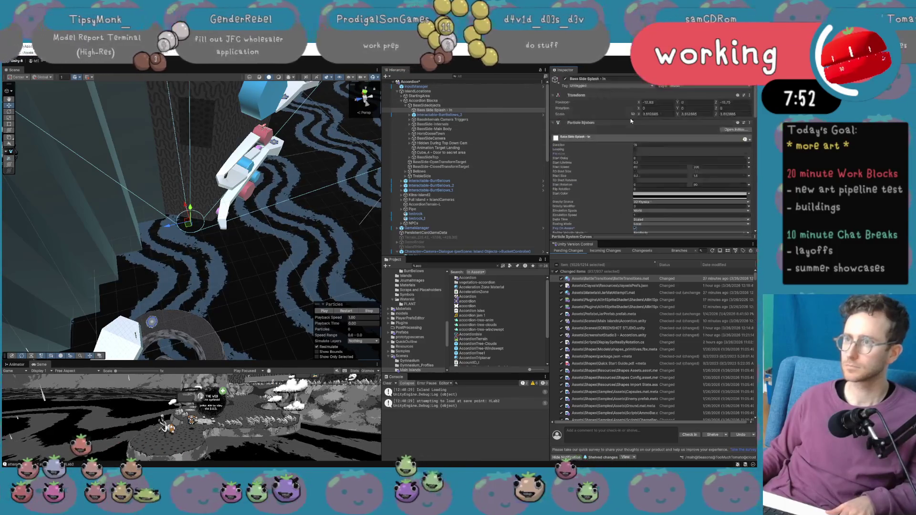
left_click(565, 79)
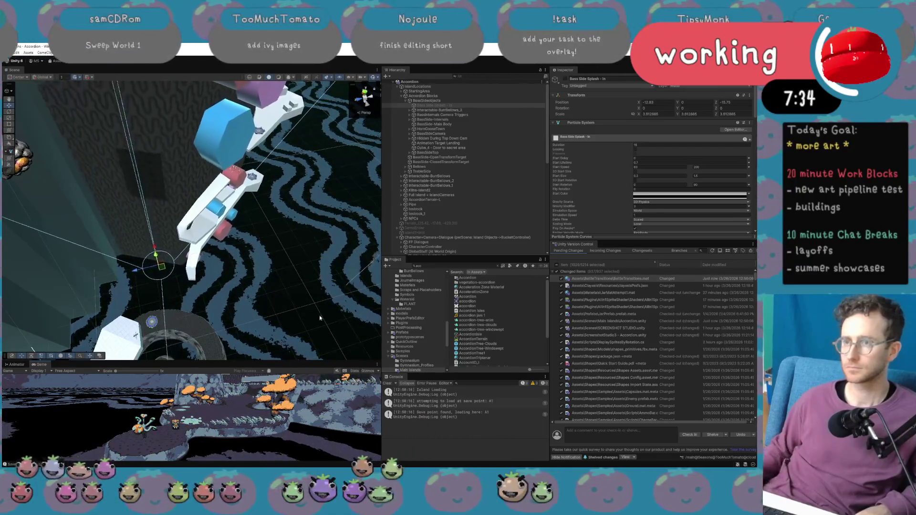
Exit play mode and search the Hierarchy for 'skyca'.
left_click(396, 61)
scroll(643, 228, "down", 10)
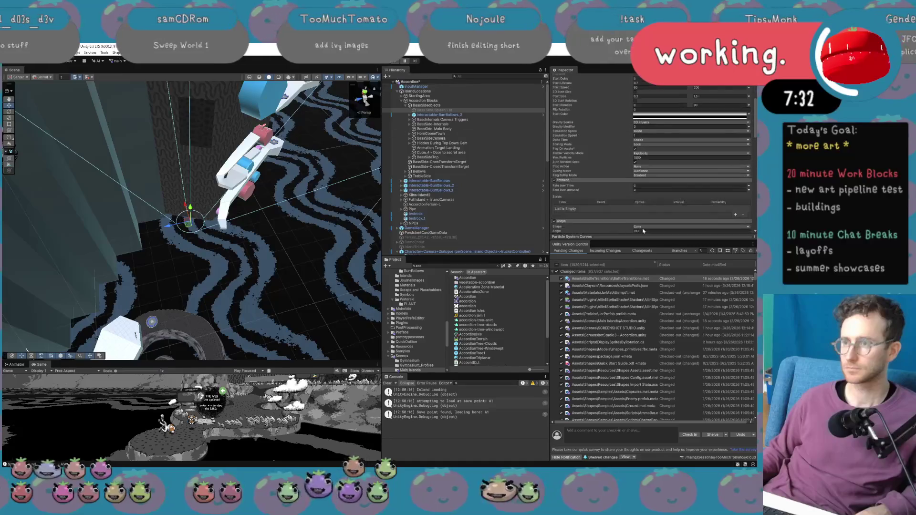
scroll(643, 230, "down", 5)
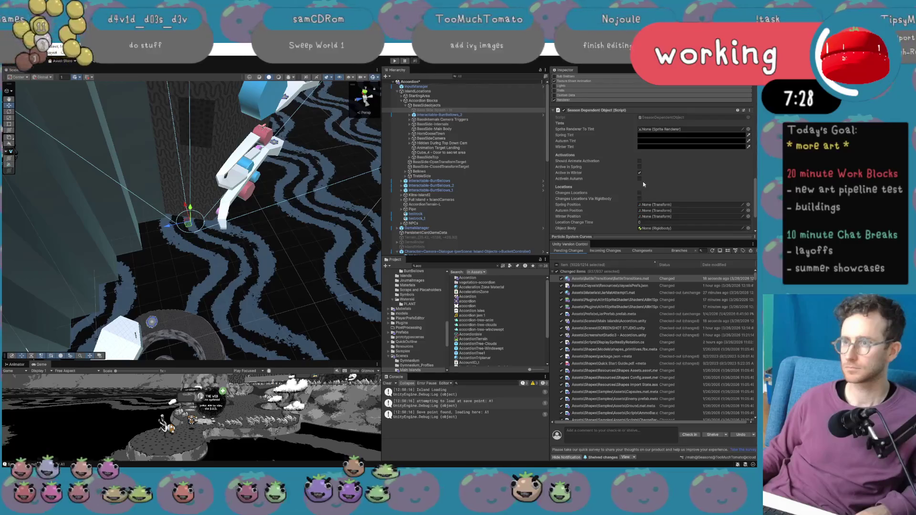
scroll(644, 164, "up", 15)
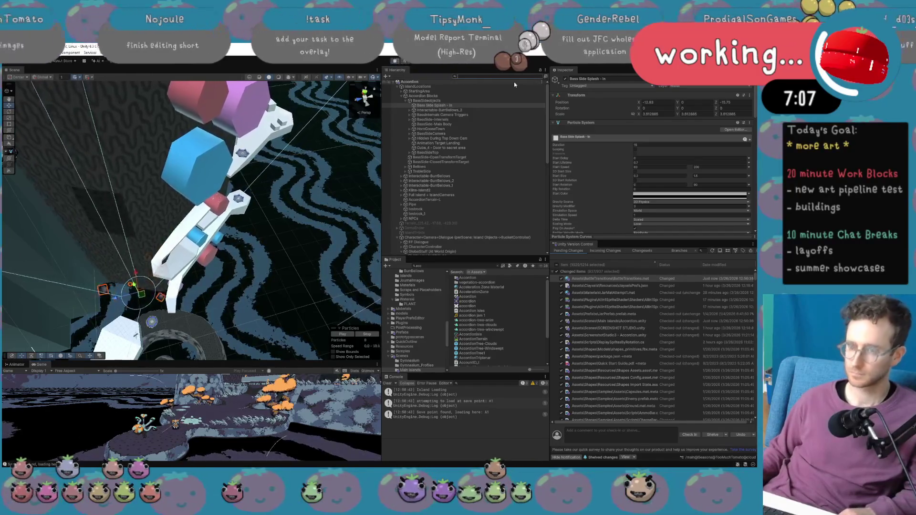
type("skyc")
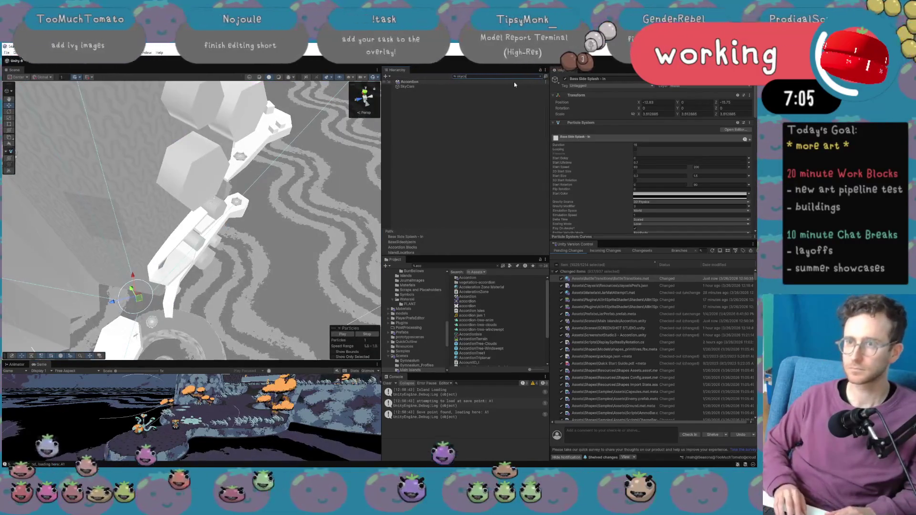
type("a")
Select SkyCam, set its virtual camera Priority to 17, and enlarge the Game view.
key("Down")
left_click(649, 159)
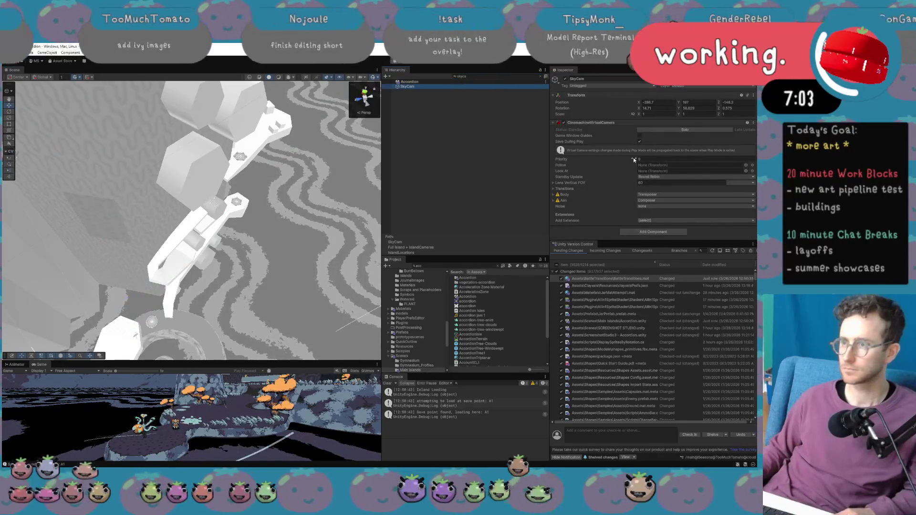
type("17")
left_click_drag(303, 361, 306, 208)
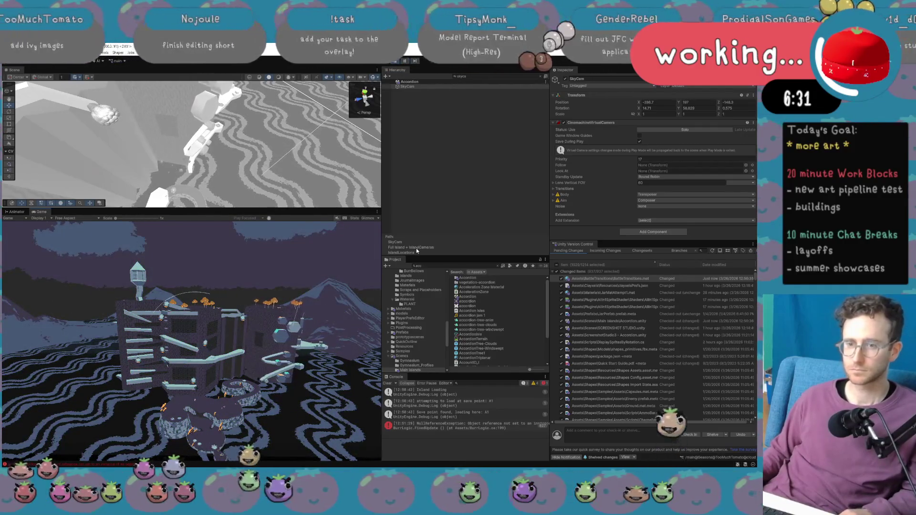
Start the game, clear the Hierarchy search, and frame the Bass Side Splash - In object.
left_click(395, 61)
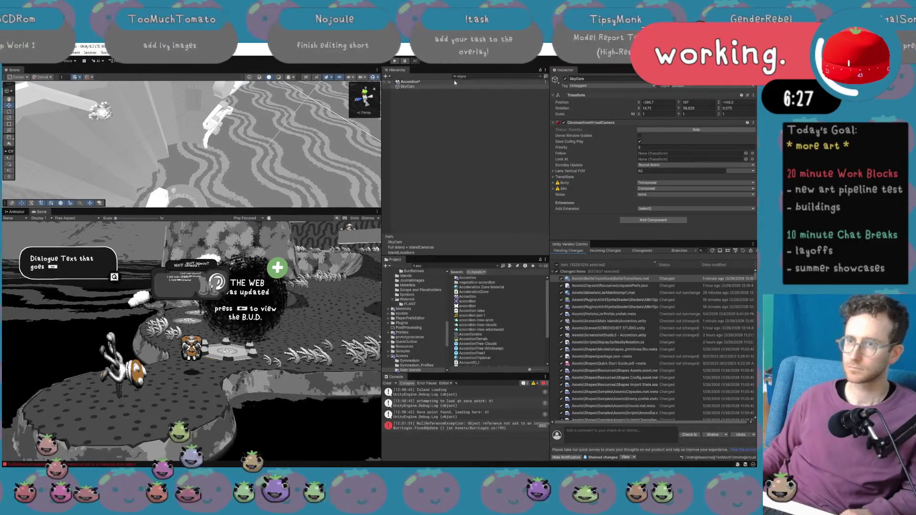
left_click(454, 77)
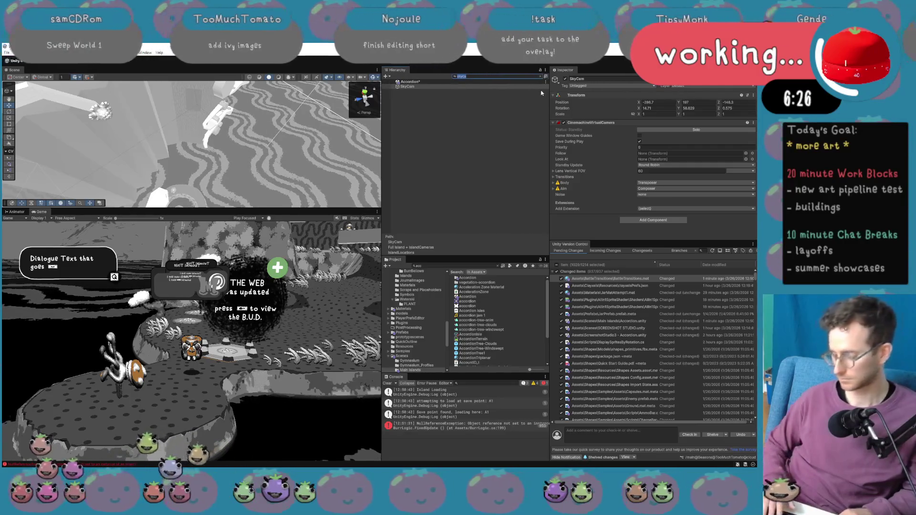
key("BackSpace")
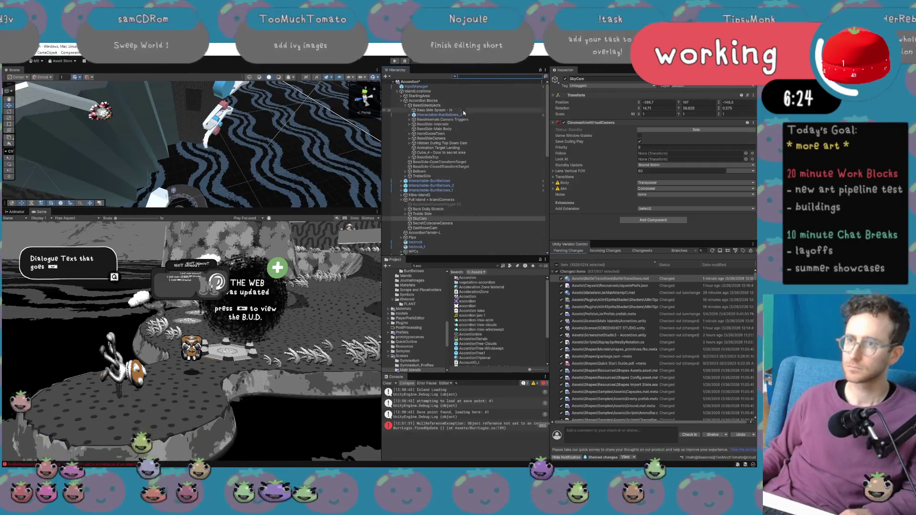
double_click(463, 112)
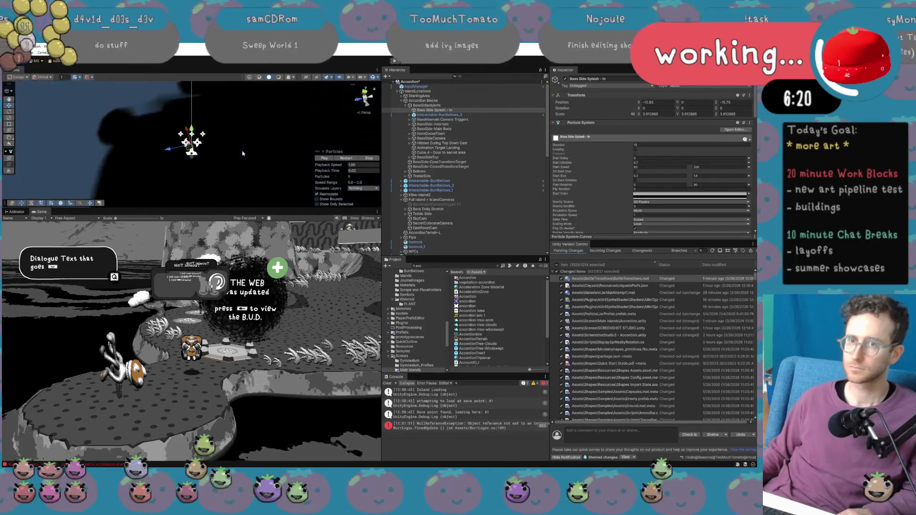
Drag the splash effect to a new spot beside the bridge and fine-tune its position.
mouse_move(224, 153)
left_mouse_down()
mouse_move(186, 162)
mouse_move(187, 156)
left_mouse_up()
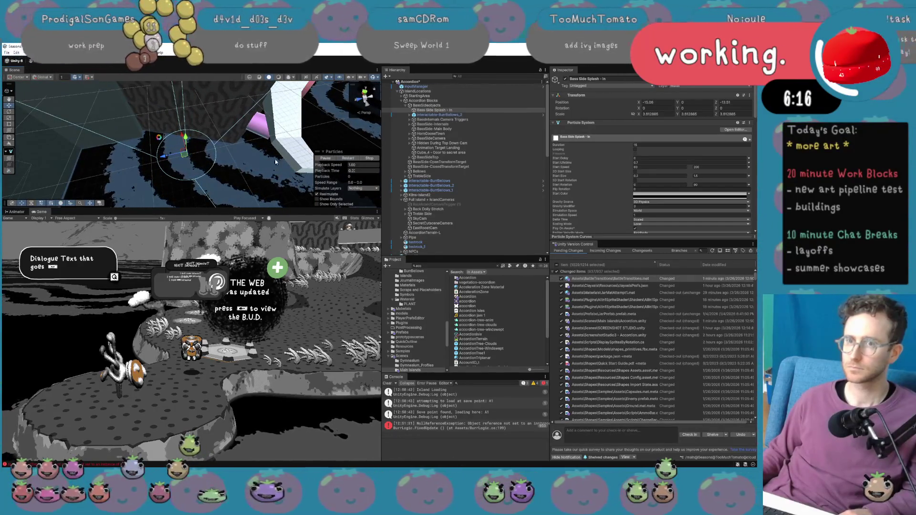
left_click_drag(185, 154, 195, 154)
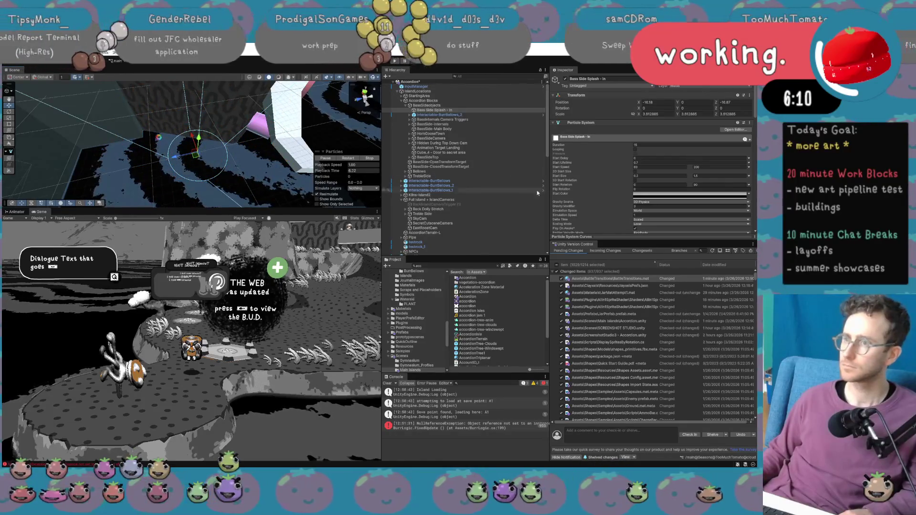
scroll(602, 193, "down", 5)
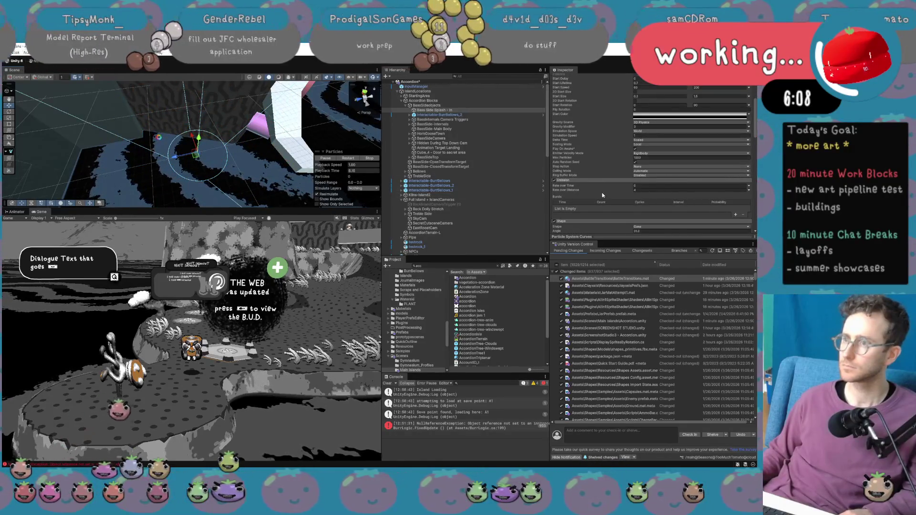
Change the splash emitter shape from Cone to Edge and nudge the emitter lower.
scroll(633, 224, "down", 2)
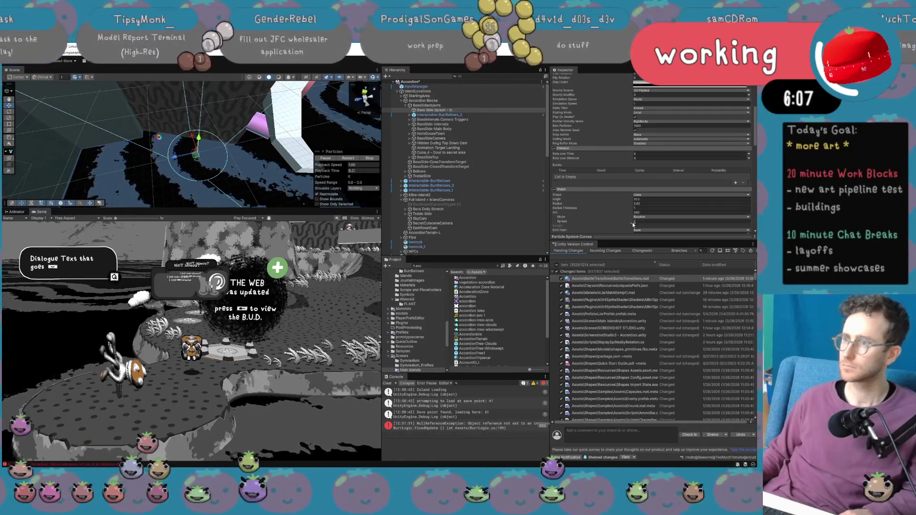
left_click(641, 195)
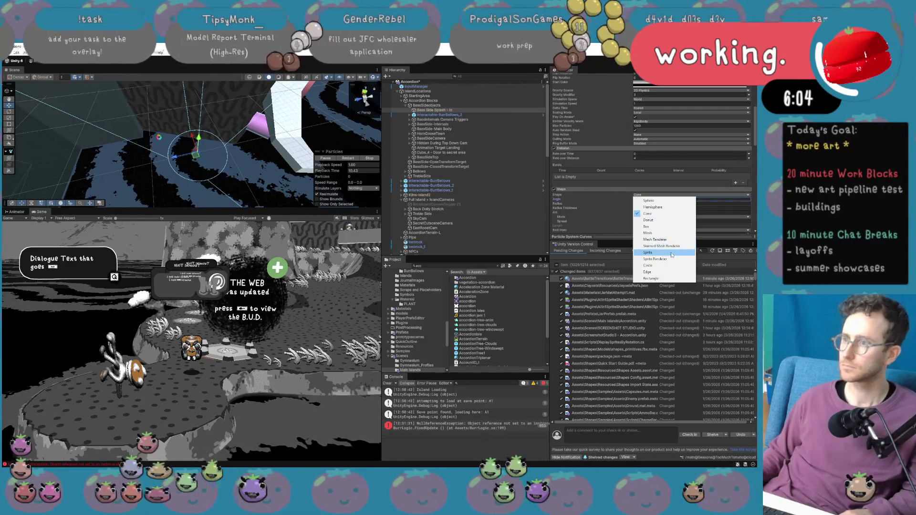
left_click(670, 273)
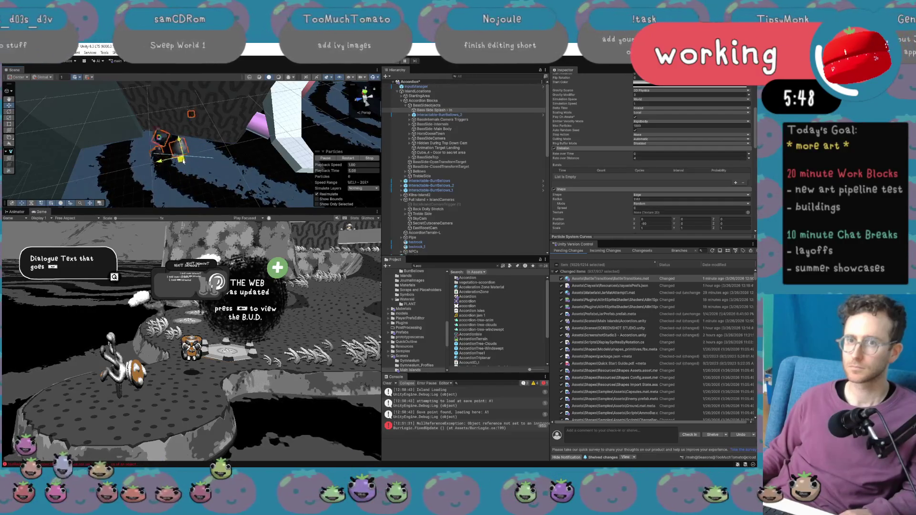
mouse_move(180, 163)
left_mouse_down()
mouse_move(179, 175)
mouse_move(186, 154)
left_mouse_up()
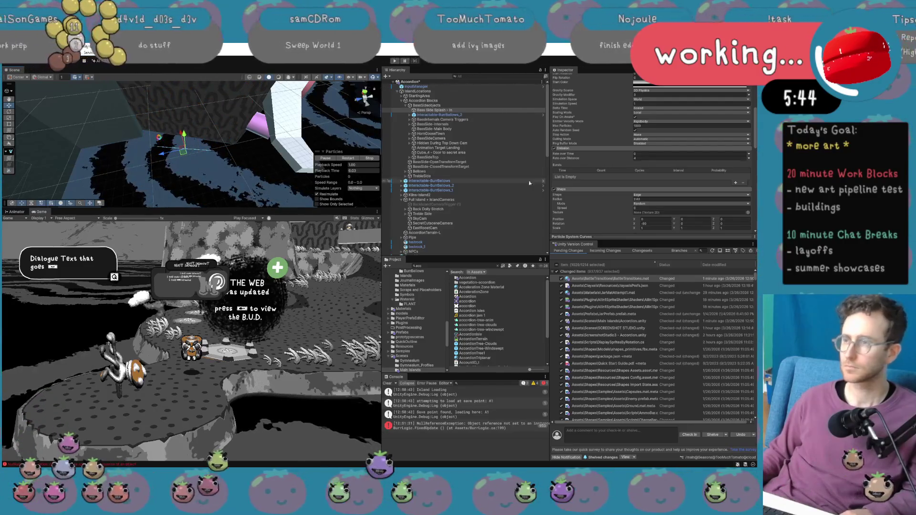
scroll(646, 197, "up", 5)
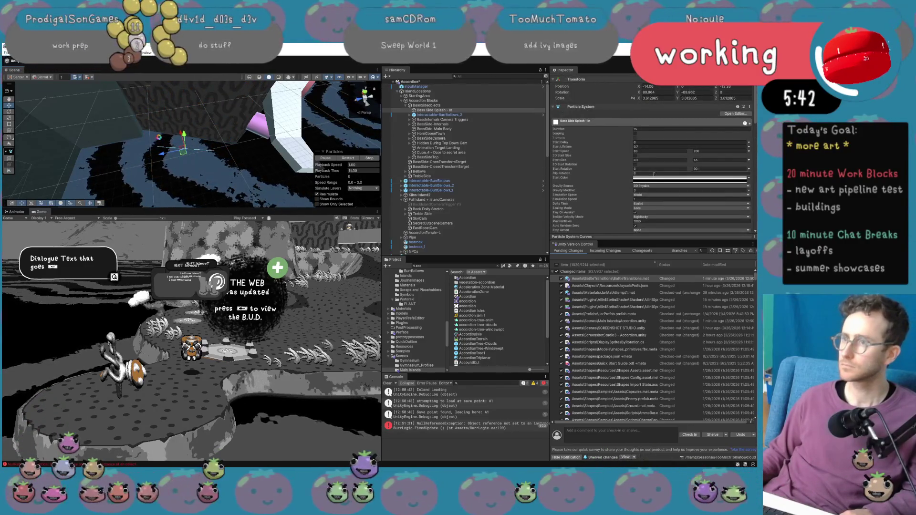
Reposition the splash emitter, shifting it up-left and then down-right.
scroll(649, 187, "down", 1)
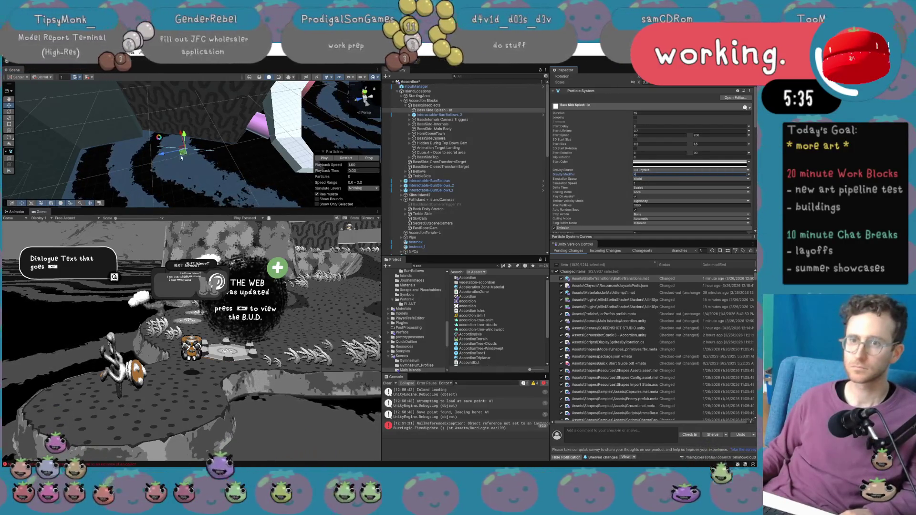
left_click_drag(181, 157, 170, 152)
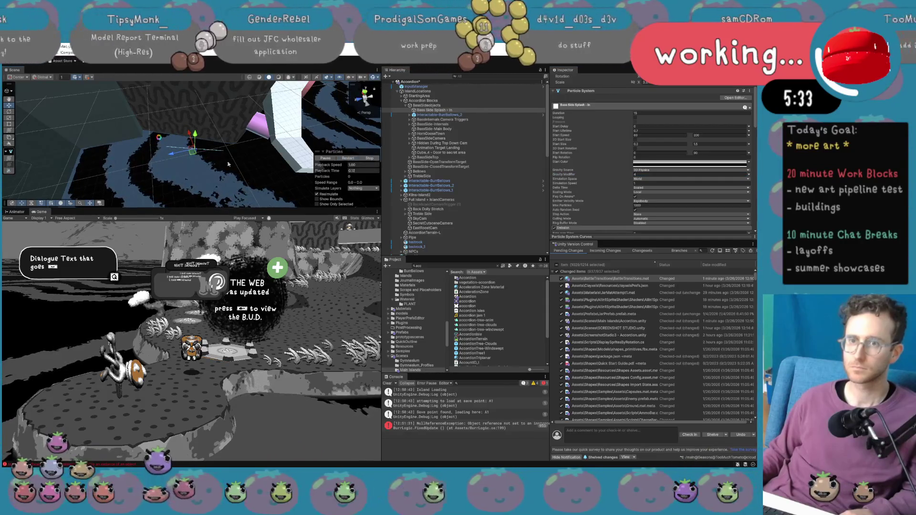
left_click_drag(182, 154, 187, 161)
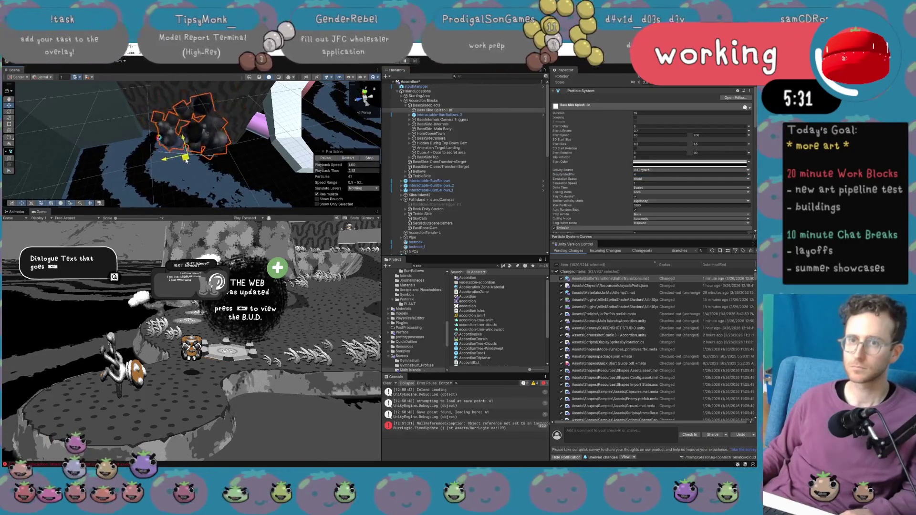
Set the maximum Start Speed to 100 and widen the edge radius to about 5.7.
left_click(710, 136)
type("100")
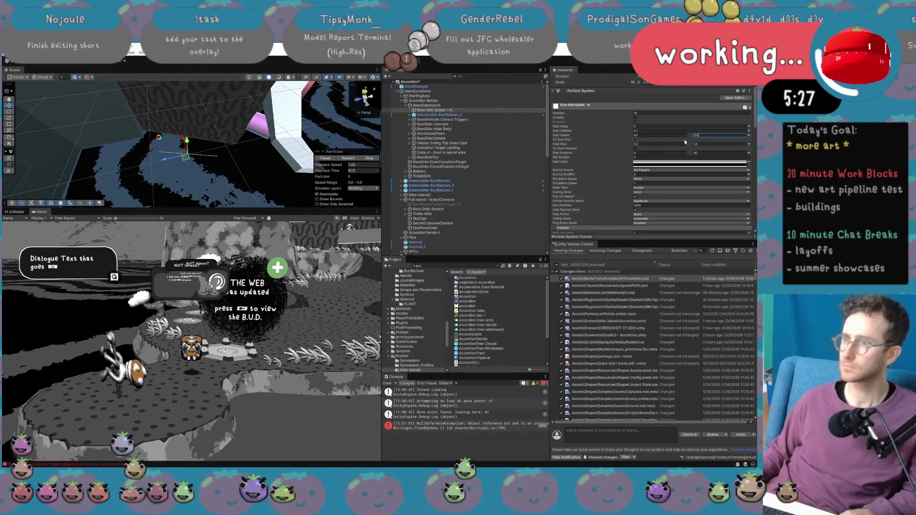
key("Return")
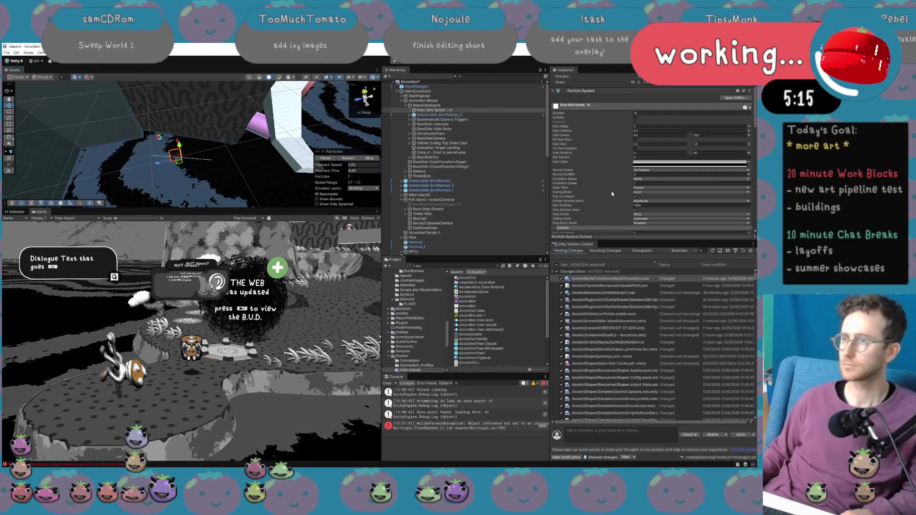
scroll(623, 201, "down", 5)
left_click_drag(619, 201, 632, 200)
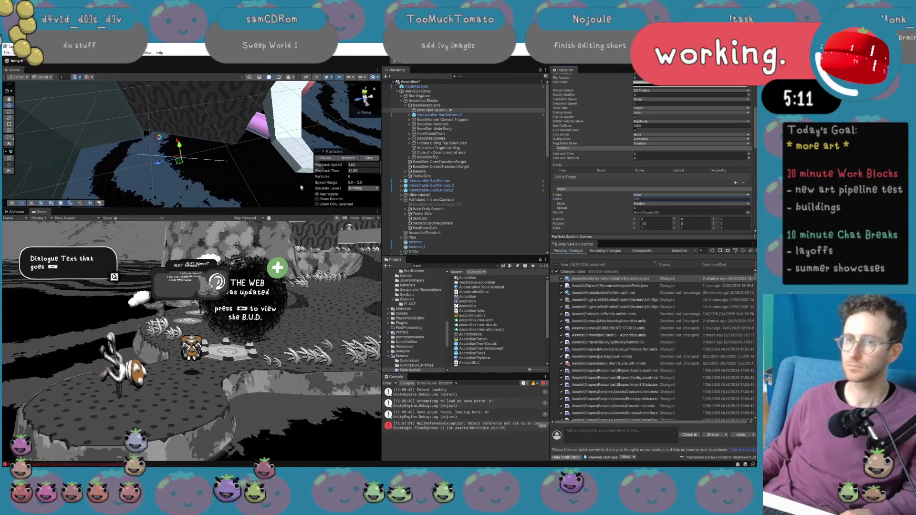
key("e")
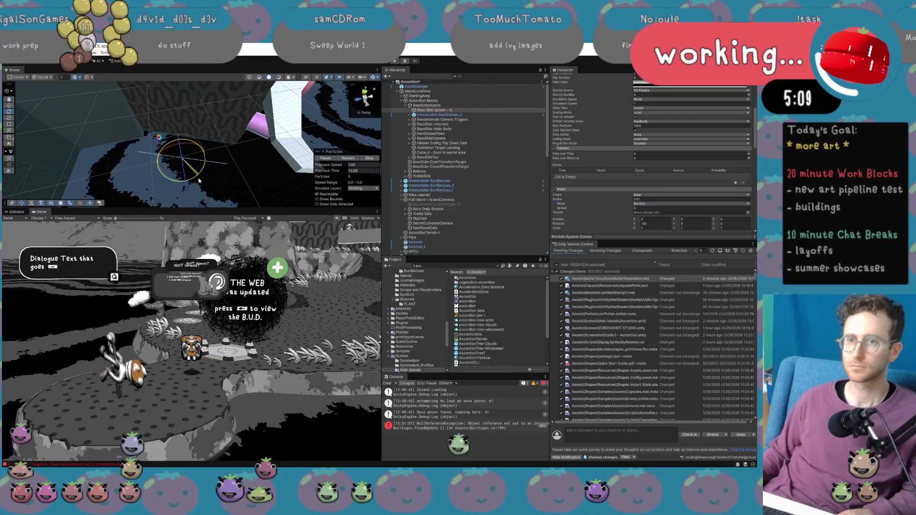
Orbit around the bridge and hexagons, then duplicate the splash as Bass Side Splash - In_1.
key("w")
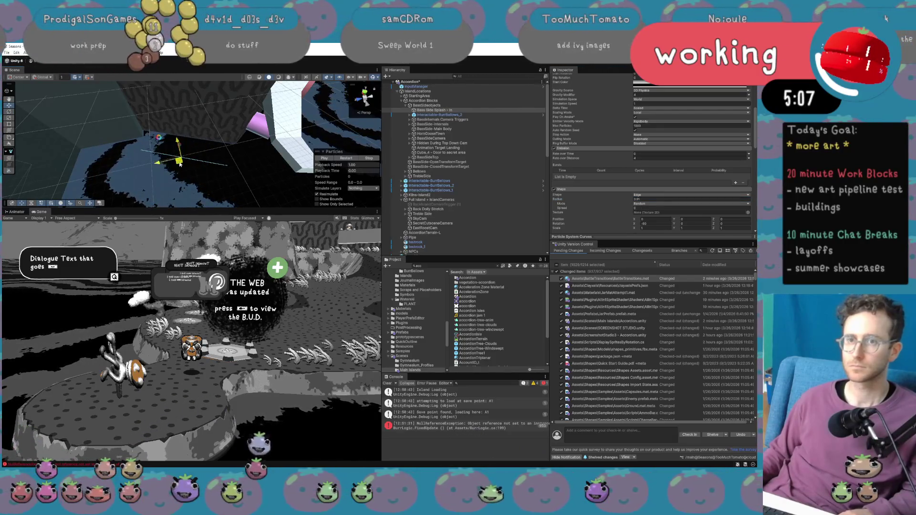
key("e")
left_click_drag(210, 177, 195, 143)
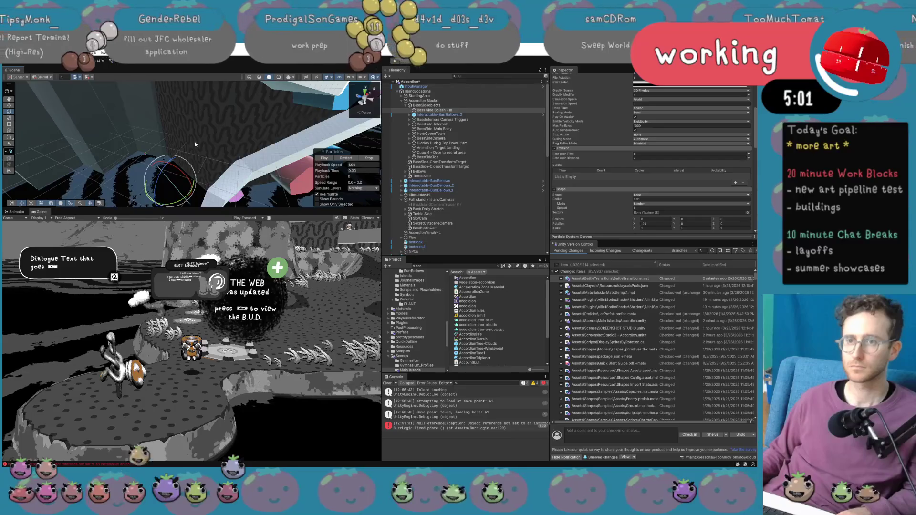
left_click_drag(234, 168, 209, 166)
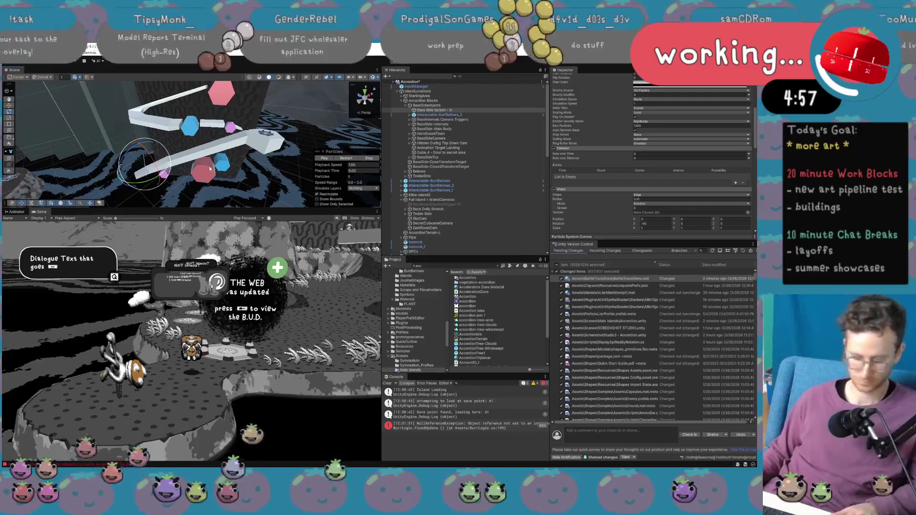
key("ctrl+d")
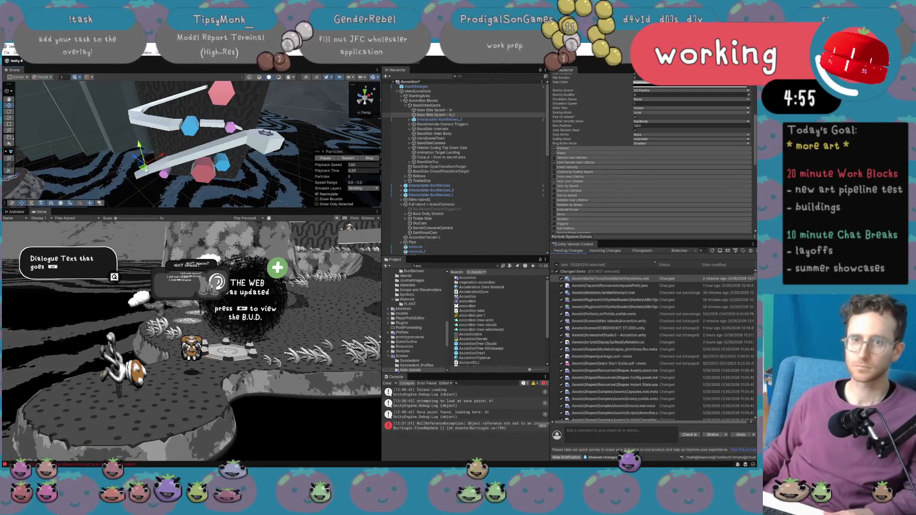
Expand the copy's Emission and Shape settings and frame it in the Scene view.
key("e")
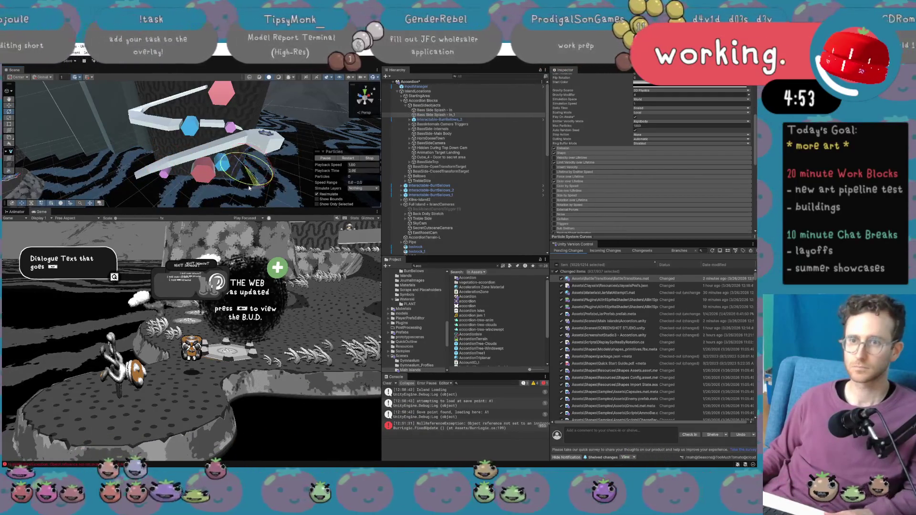
mouse_move(217, 189)
left_mouse_down()
mouse_move(269, 187)
mouse_move(164, 181)
left_mouse_up()
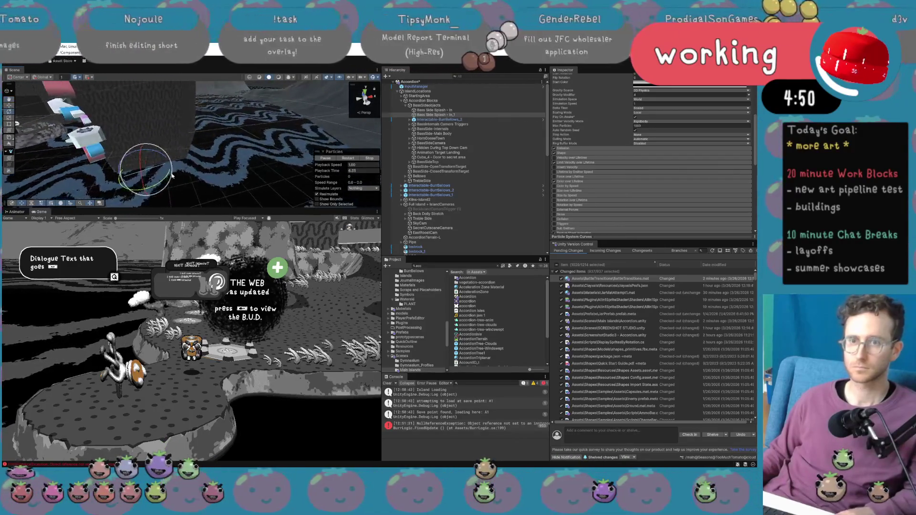
left_click(626, 150)
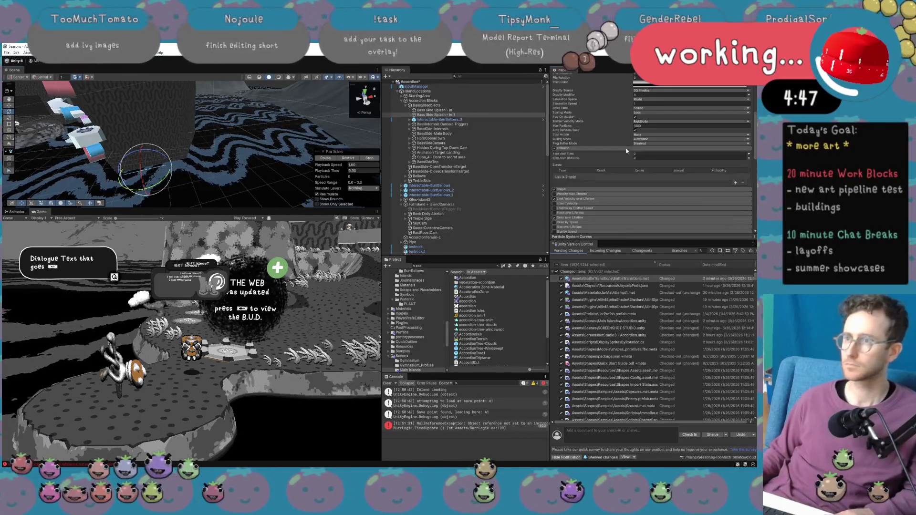
left_click(608, 190)
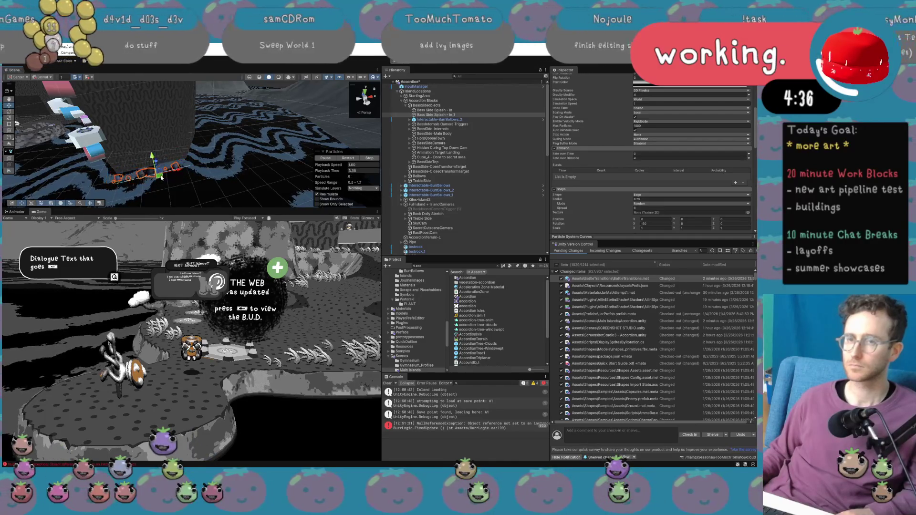
double_click(456, 116)
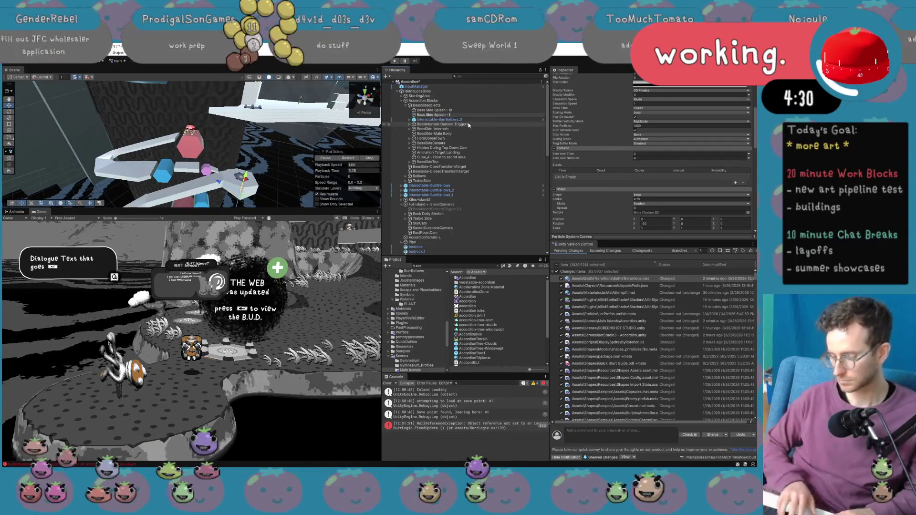
Rename the duplicate to 'Bass Side Splash - Out'.
type("Out")
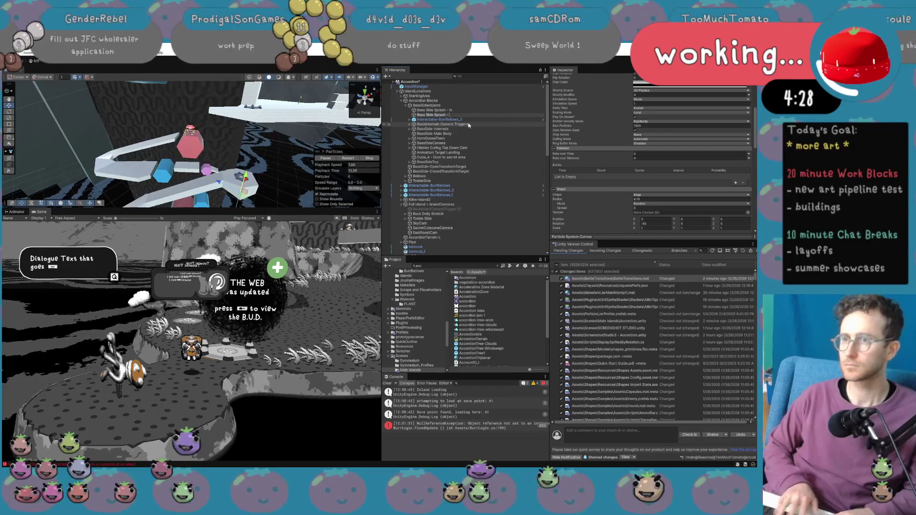
key("Return")
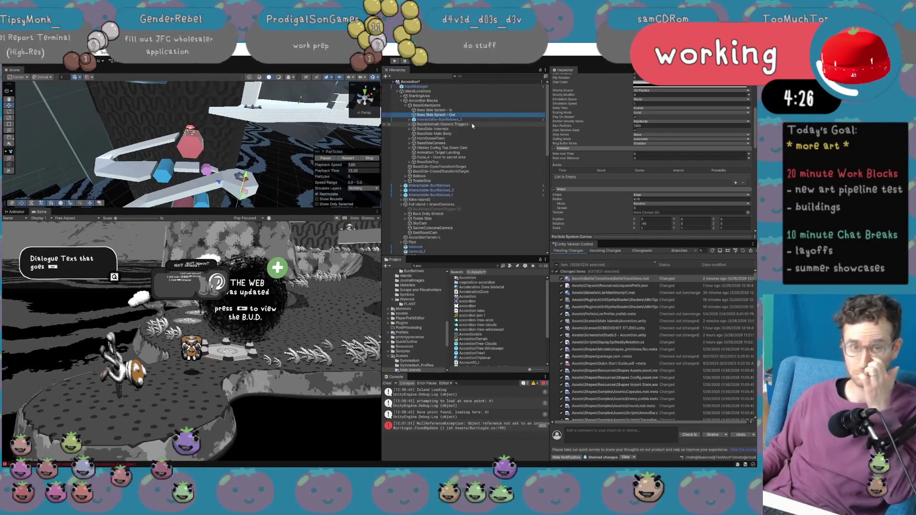
scroll(668, 163, "down", 10)
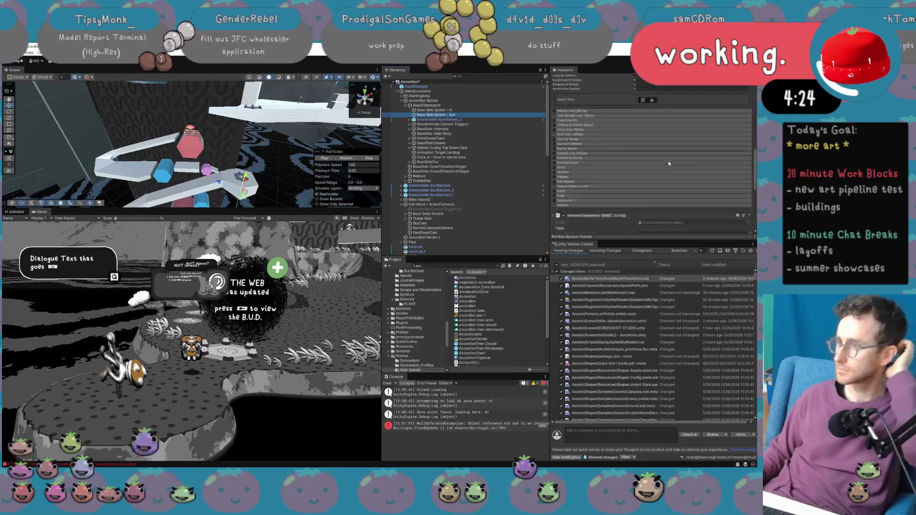
scroll(666, 167, "down", 10)
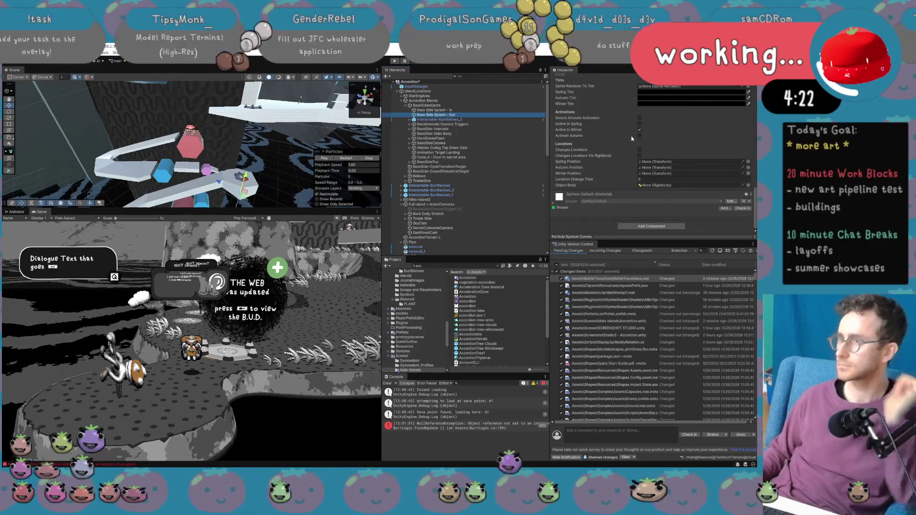
Make it active in Autumn instead of Winter and run the game.
left_click(639, 130)
left_click(640, 135)
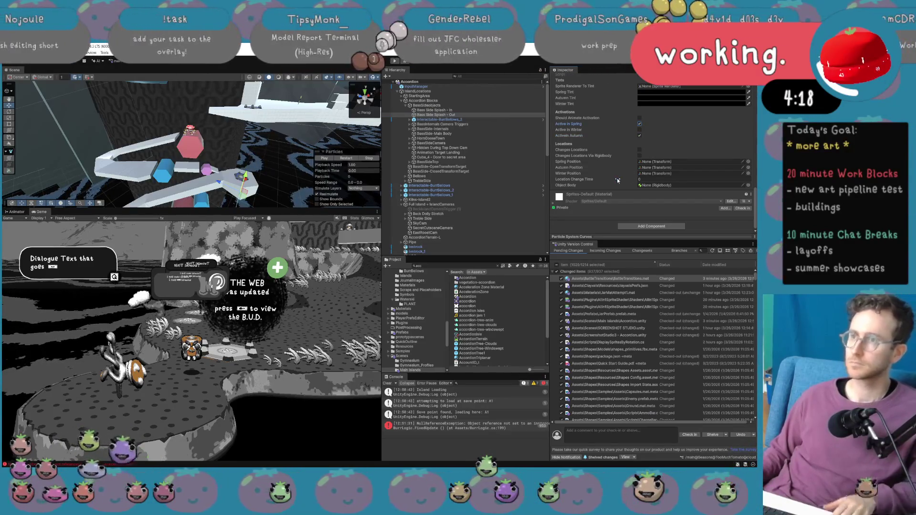
left_click(395, 63)
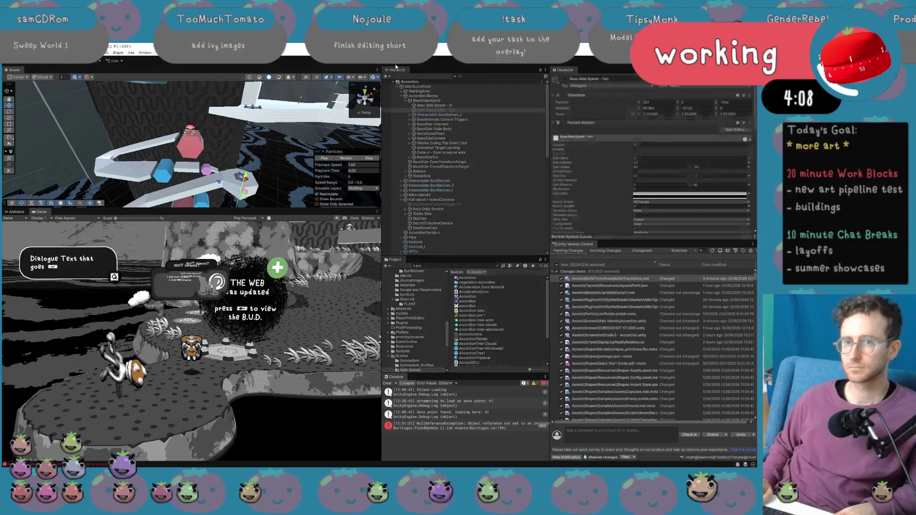
mouse_move(190, 143)
left_mouse_down()
mouse_move(178, 174)
mouse_move(147, 154)
mouse_move(162, 169)
left_mouse_up()
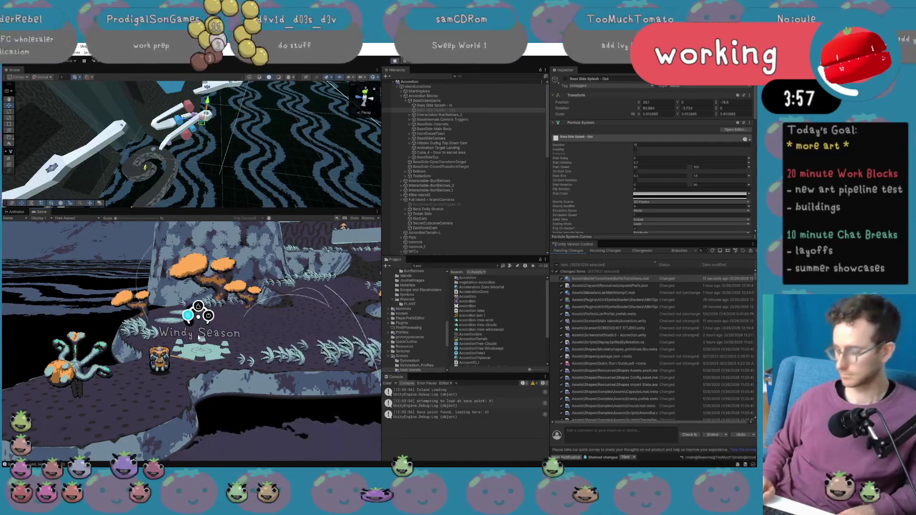
Switch the running game between Windy and Harvest seasons repeatedly, then on to Wet Season.
key("e")
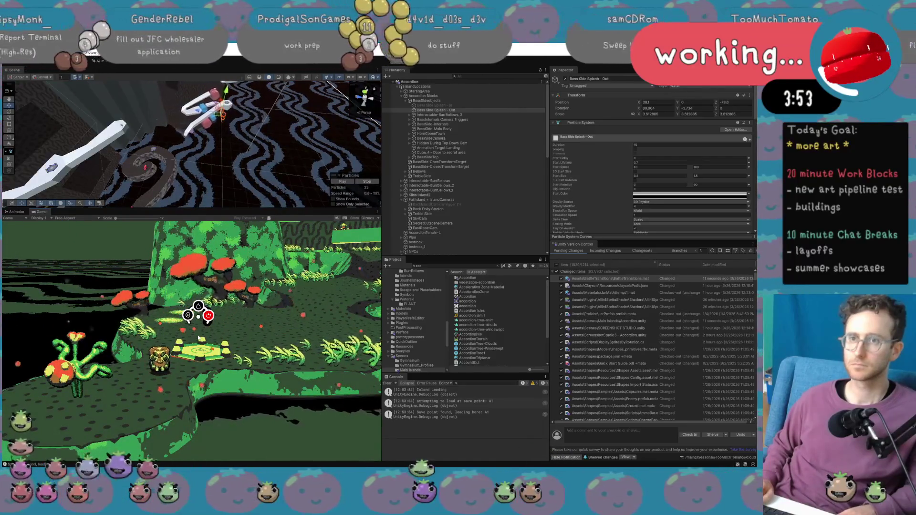
key("q")
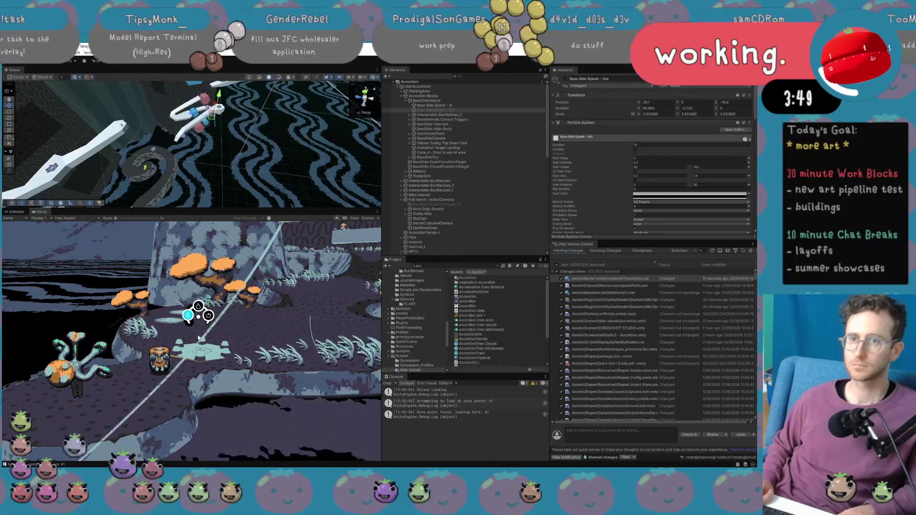
key("e")
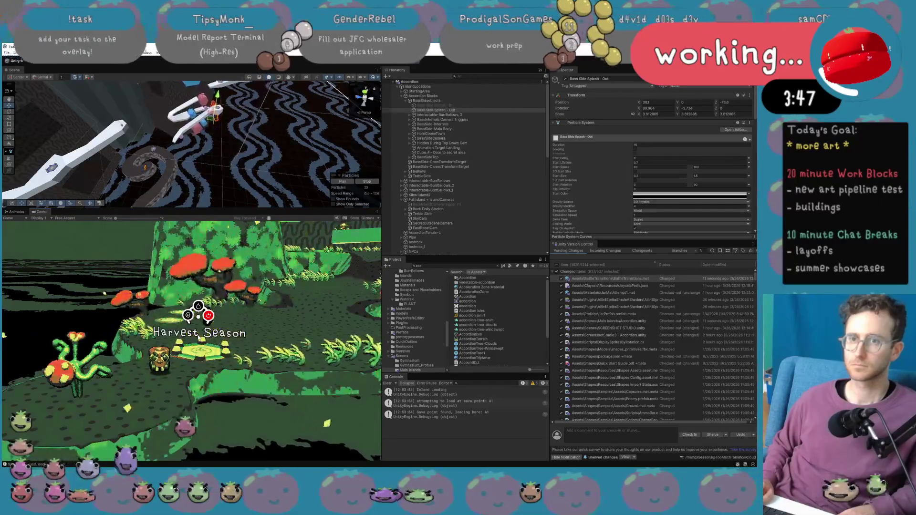
key("q")
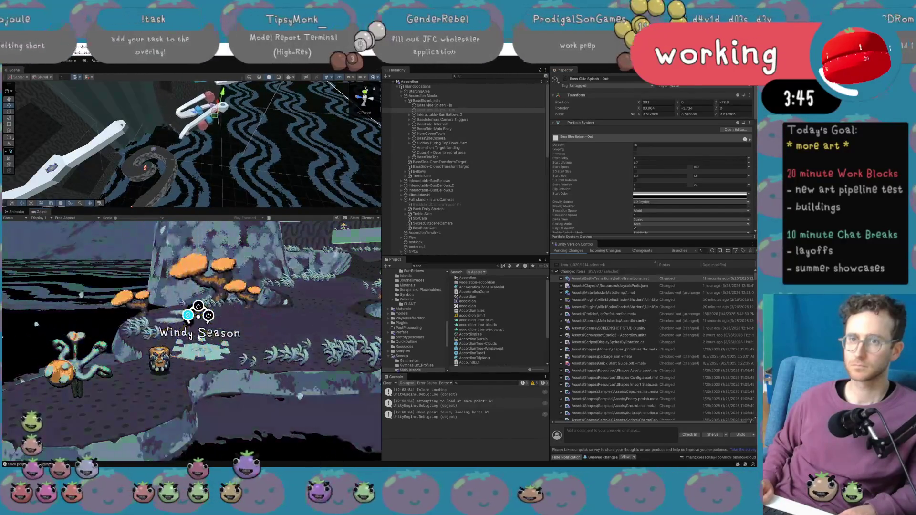
key("e")
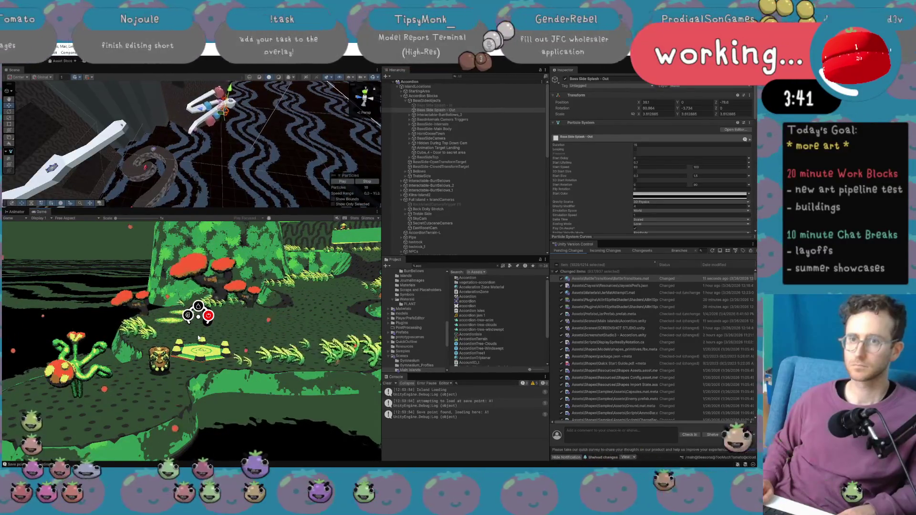
key("q")
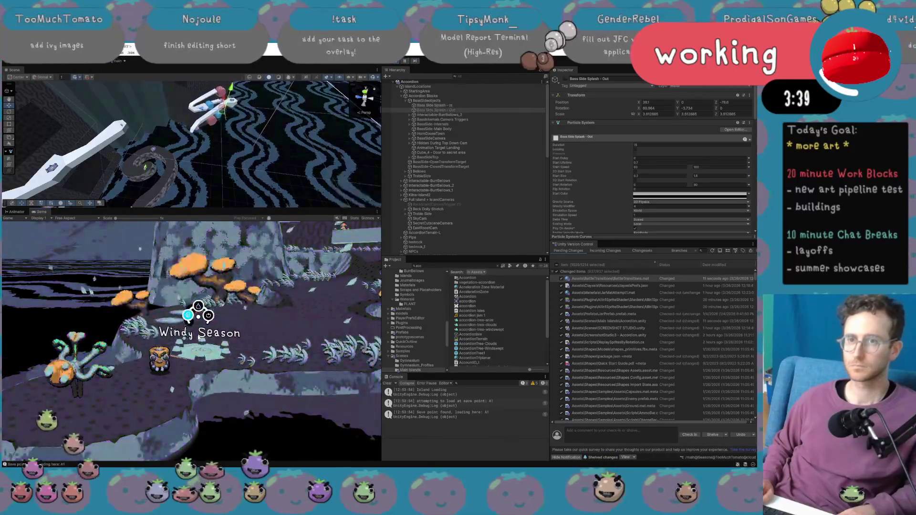
key("e")
key("q")
key("e")
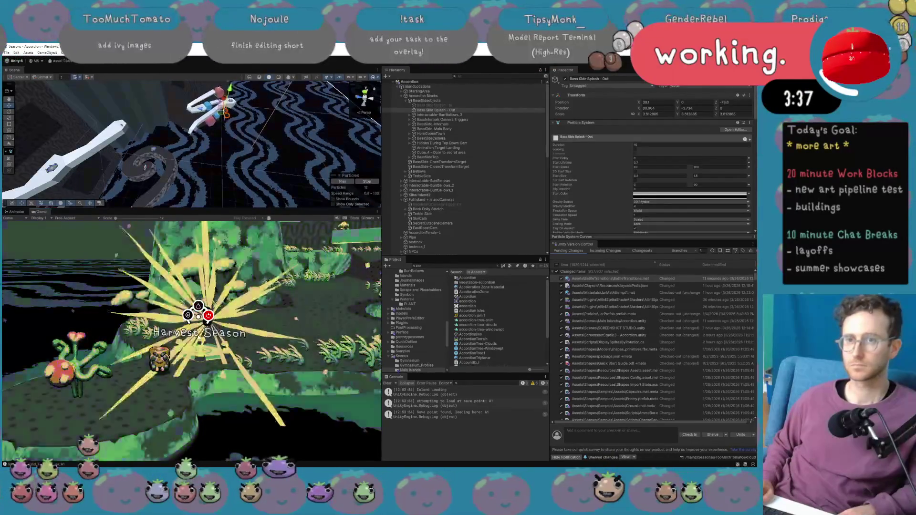
key("e")
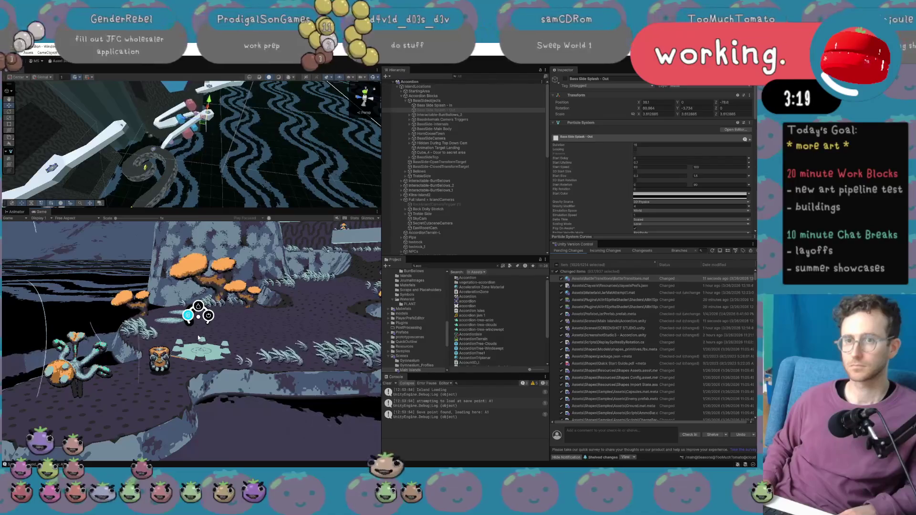
key("Up")
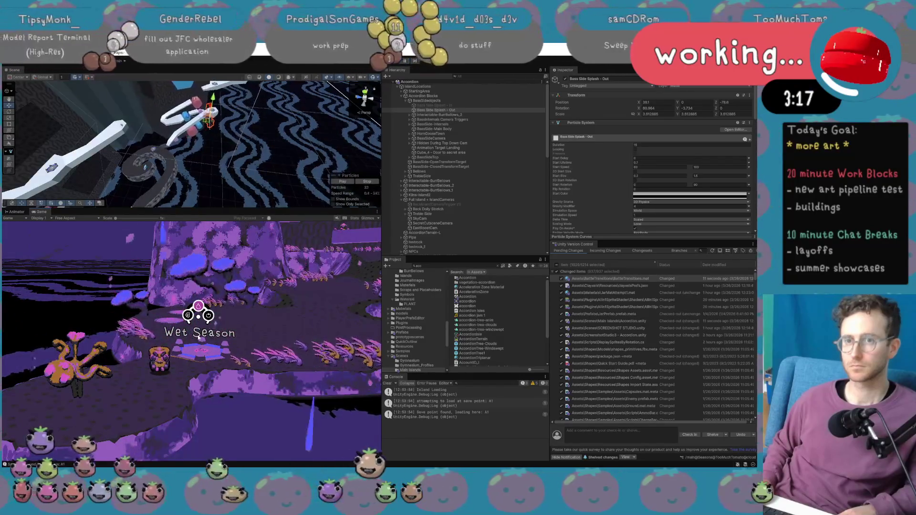
key("Left")
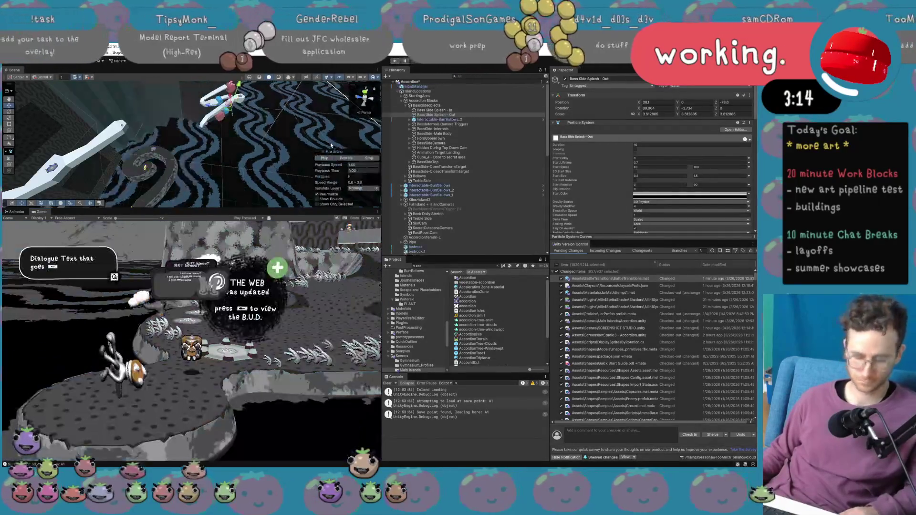
Orbit the scene to face the dark bellows tower with the Rotate tool active.
mouse_move(284, 147)
left_mouse_down()
mouse_move(280, 131)
mouse_move(208, 138)
left_mouse_up()
key("e")
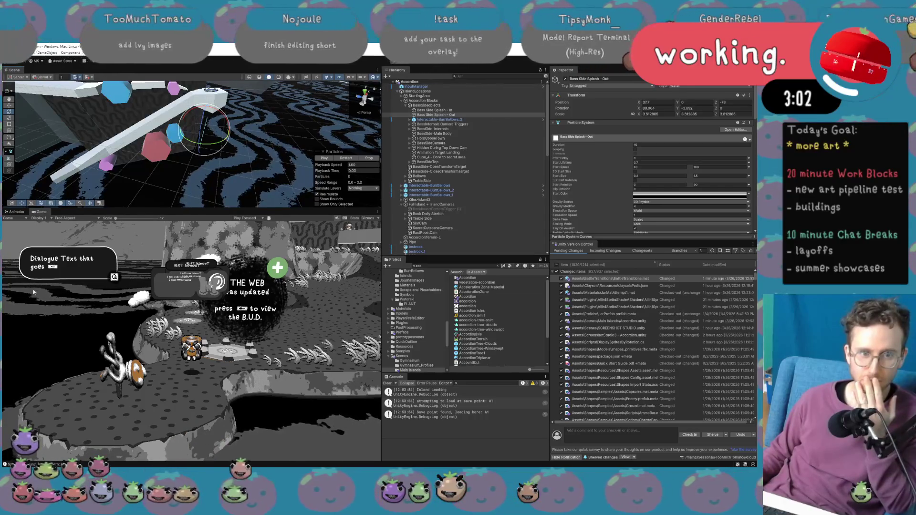
mouse_move(157, 96)
left_mouse_down()
mouse_move(149, 88)
mouse_move(179, 137)
left_mouse_up()
Select the Bellows object and view the tower up close, undoing an accidental move.
left_click(181, 139)
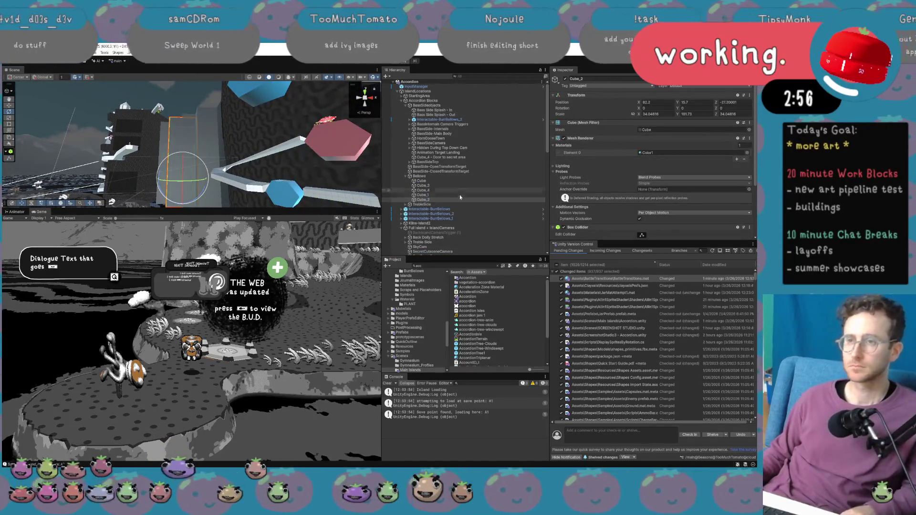
left_click(461, 177)
mouse_move(111, 202)
left_mouse_down()
mouse_move(247, 201)
mouse_move(273, 240)
mouse_move(262, 217)
left_mouse_up()
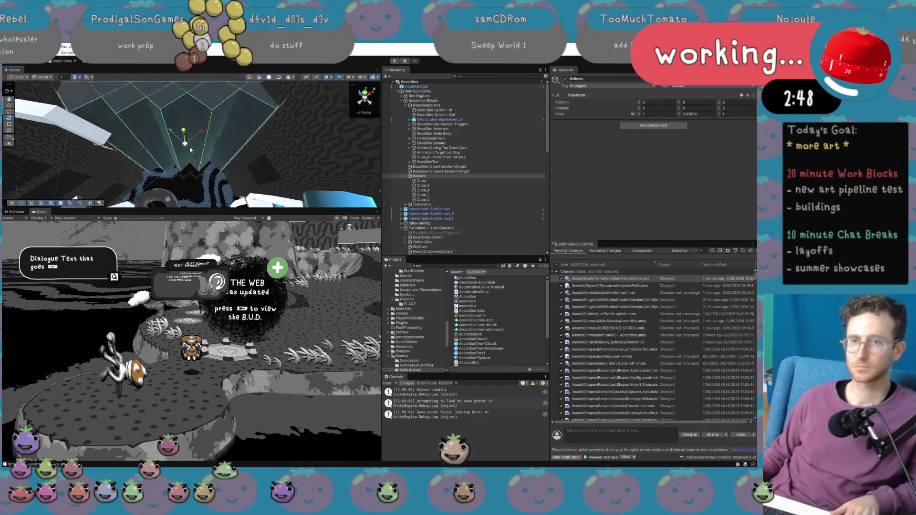
left_click_drag(200, 135, 194, 137)
key("ctrl+z")
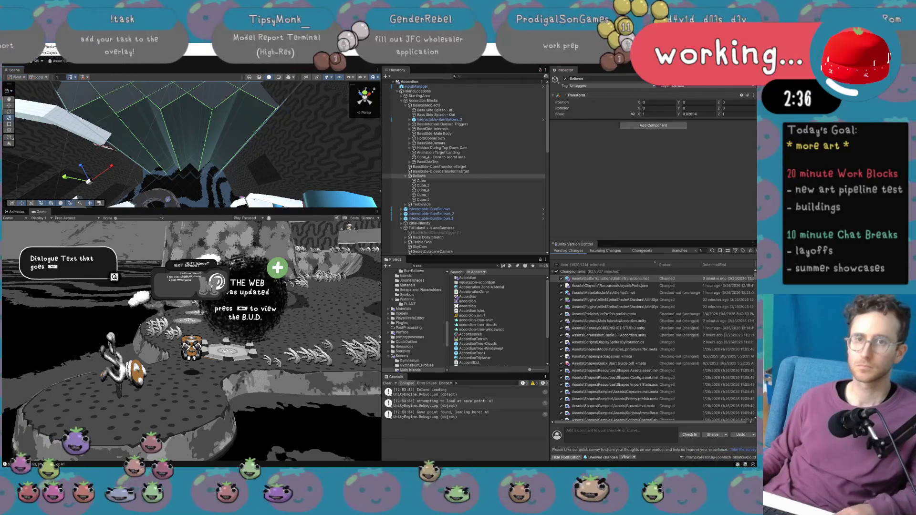
mouse_move(113, 173)
left_mouse_down("alt")
mouse_move(140, 155)
mouse_move(137, 167)
left_mouse_up("alt")
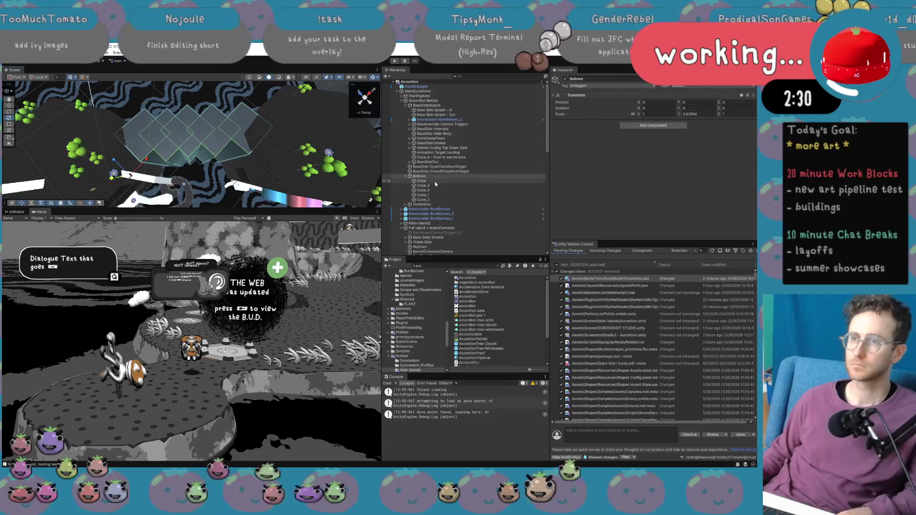
Expand Bellows, select all its cubes, then browse the Hierarchy context options.
left_click(406, 177)
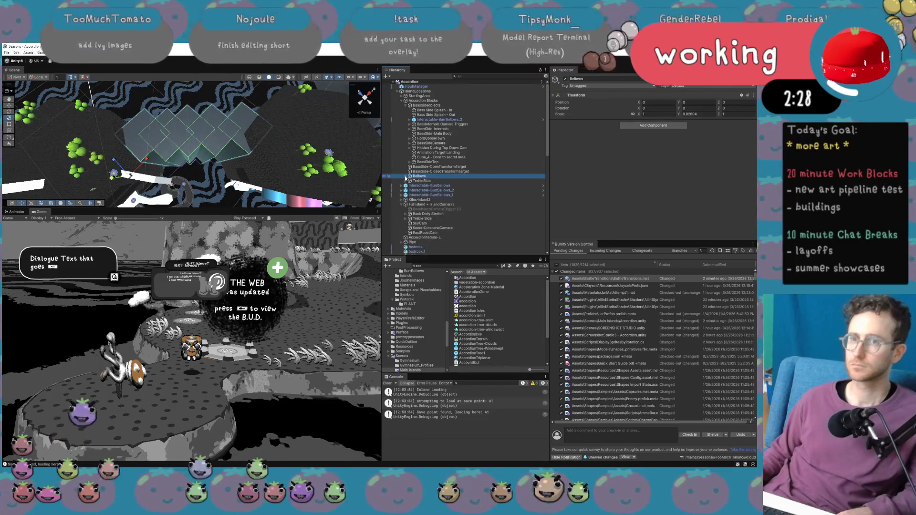
left_click(405, 176)
left_click(421, 181)
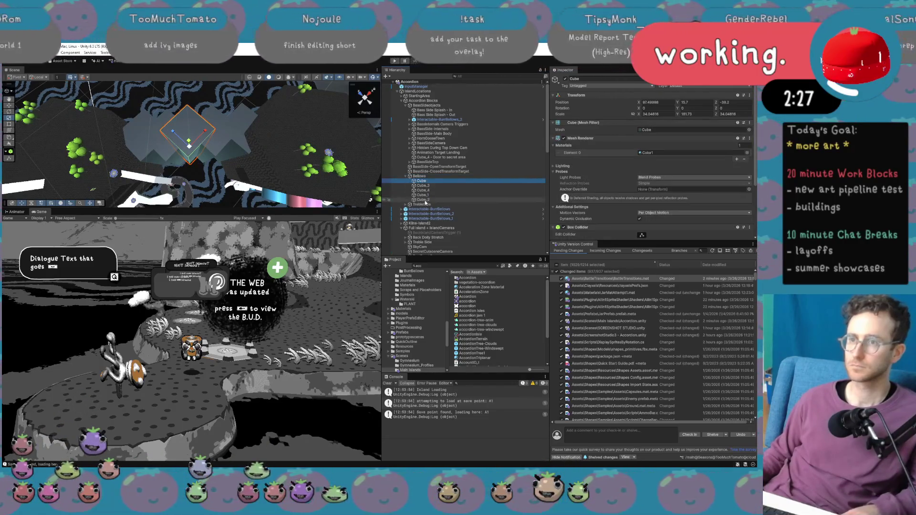
left_click(423, 199, "shift")
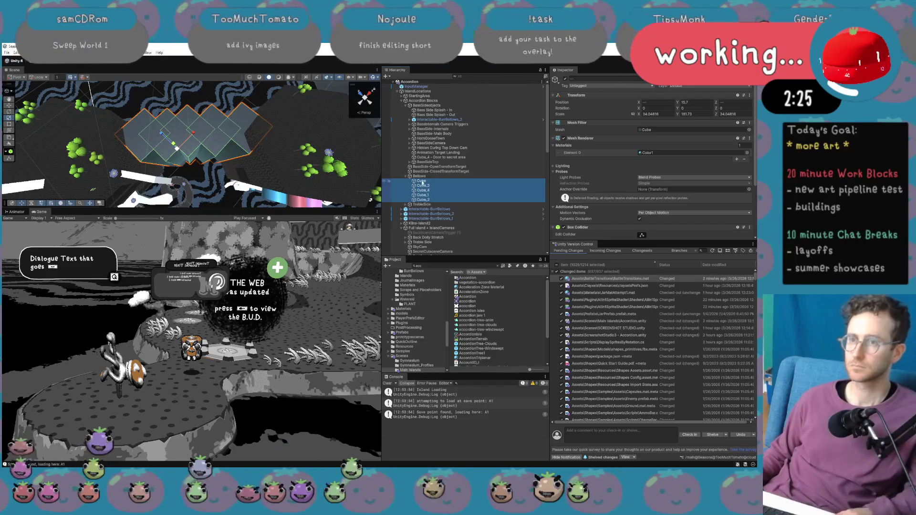
left_click(433, 107)
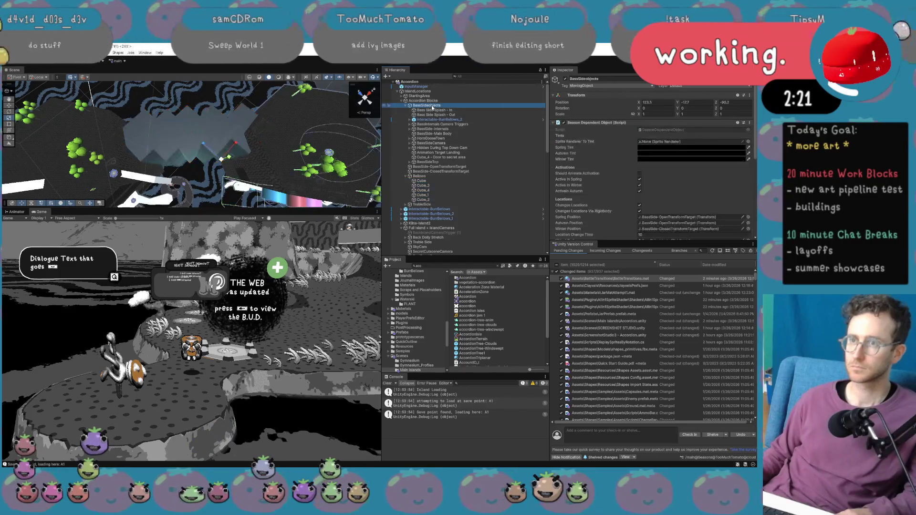
right_click(433, 108)
left_click(432, 97)
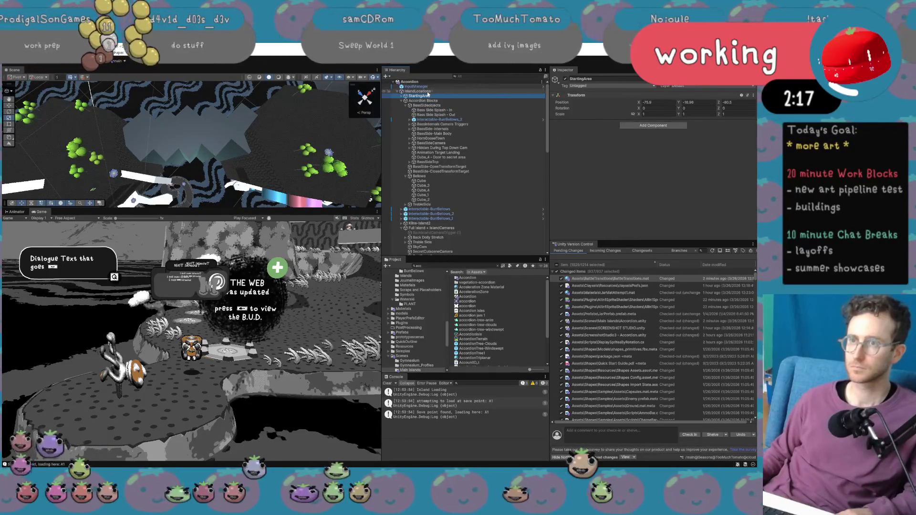
Create an empty GameObject named BellowsScalingParent.
right_click(428, 92)
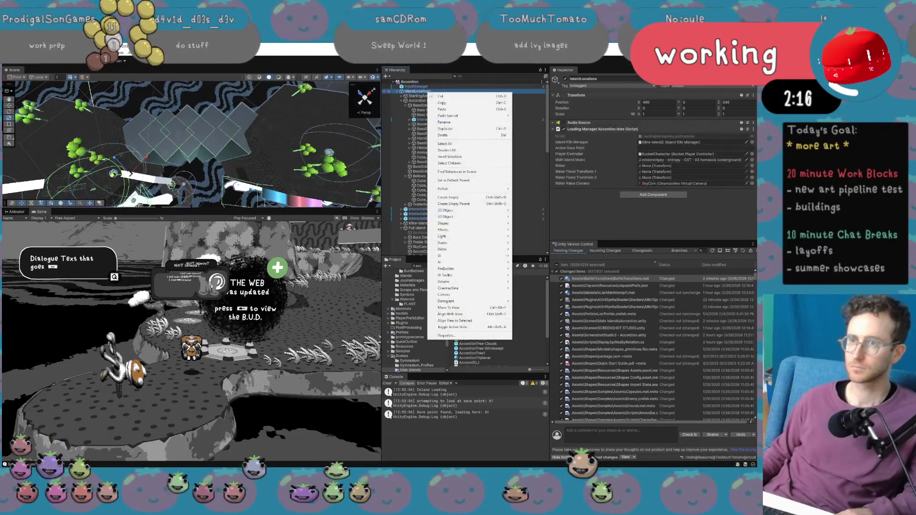
left_click(454, 198)
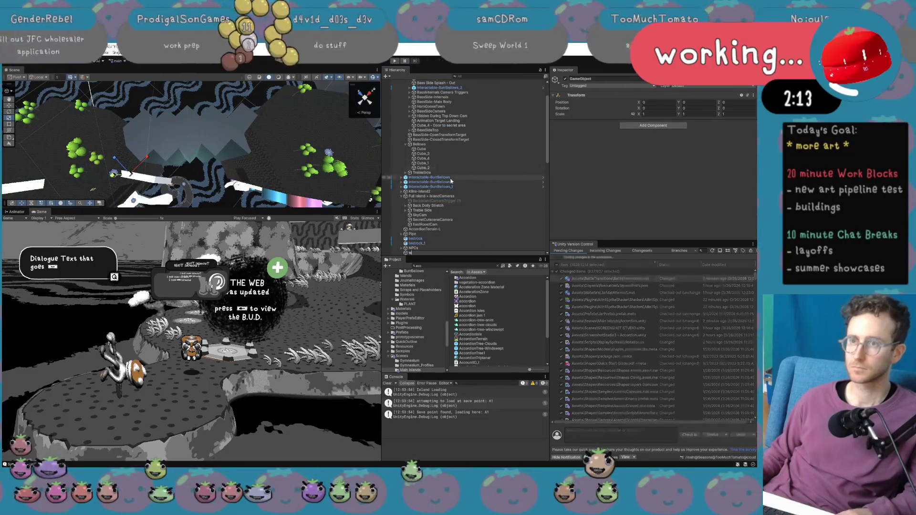
type("el")
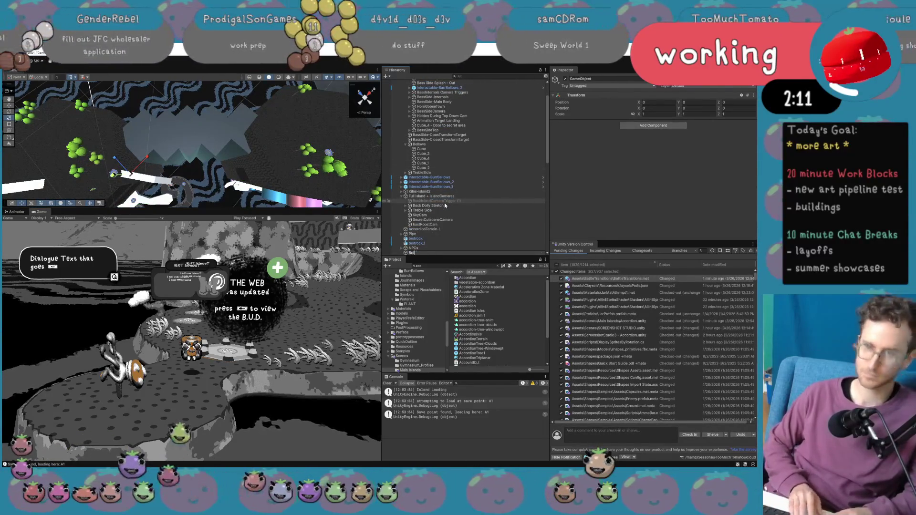
type("lowsScalingParent")
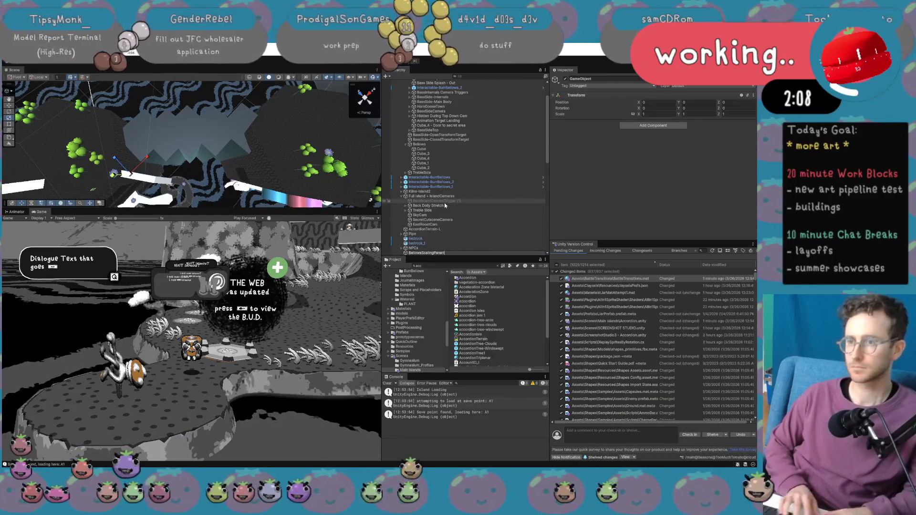
key("Return")
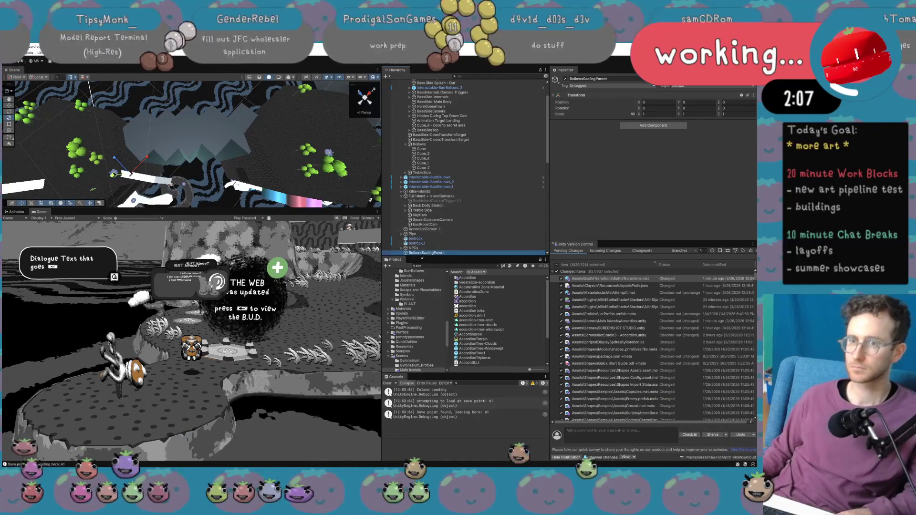
Rotate BellowsScalingParent to about 48.5 degrees on Y from an isometric view.
left_click(365, 101)
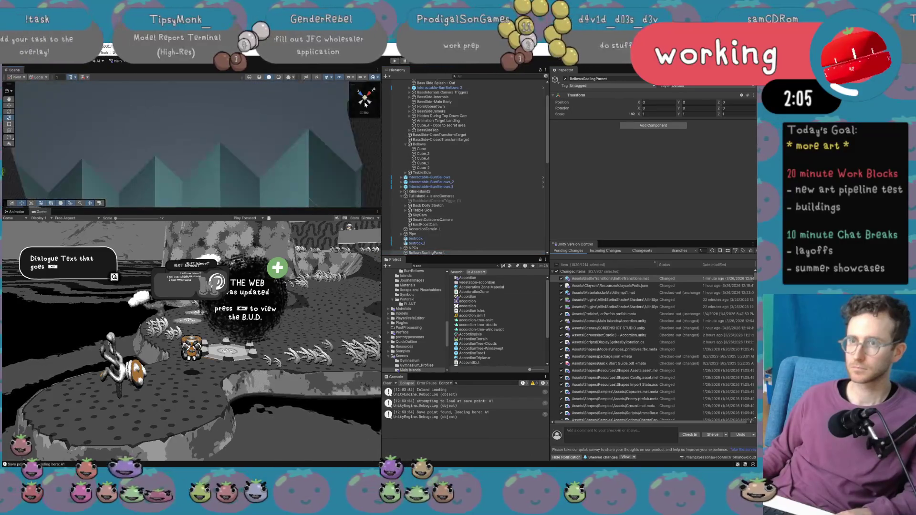
left_click(366, 101)
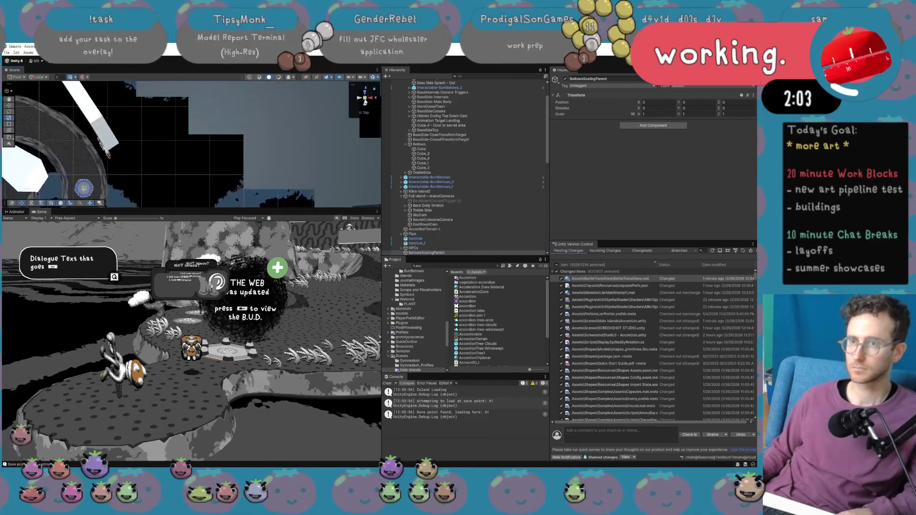
mouse_move(334, 129)
left_mouse_down()
mouse_move(320, 148)
mouse_move(270, 161)
mouse_move(303, 162)
left_mouse_up()
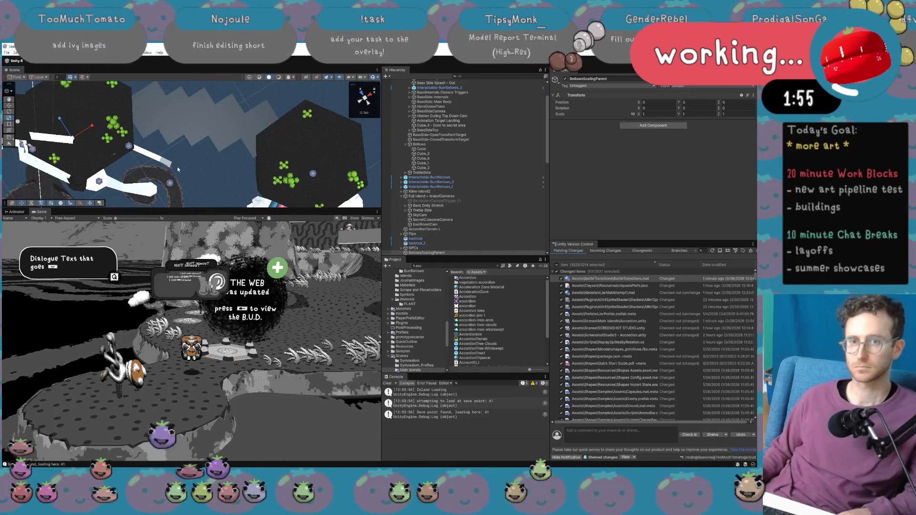
left_click(424, 253)
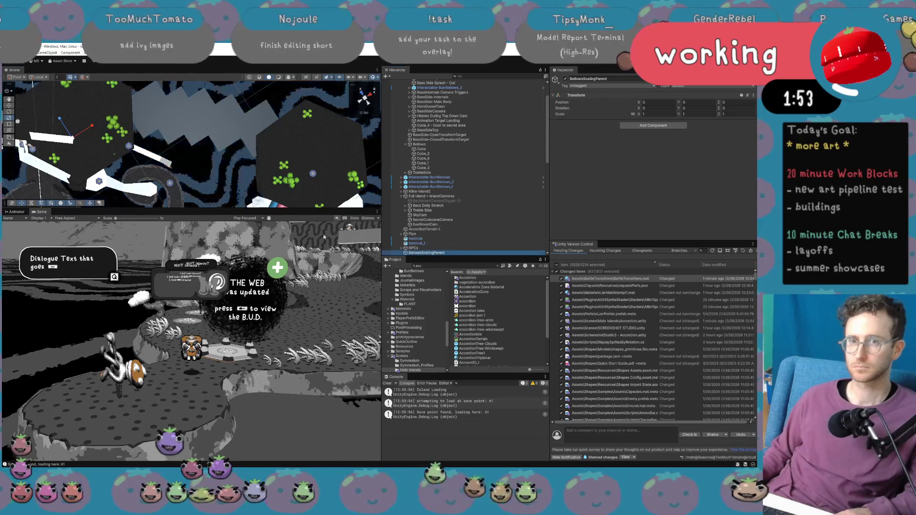
left_click(78, 130)
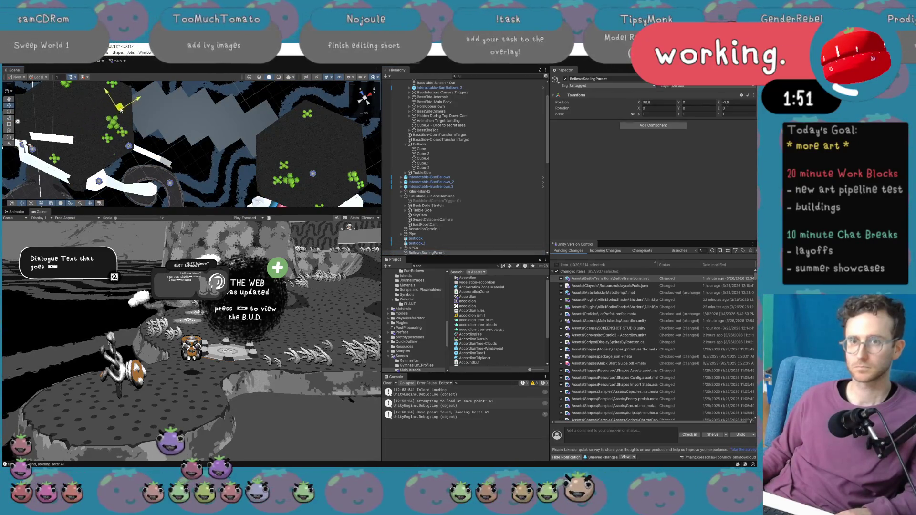
left_click_drag(128, 106, 129, 107)
key("e")
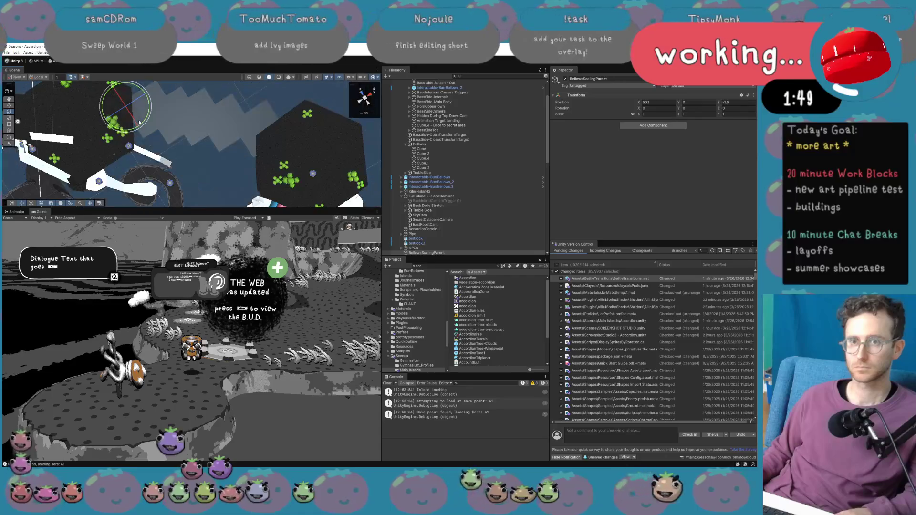
left_click_drag(103, 135, 103, 135)
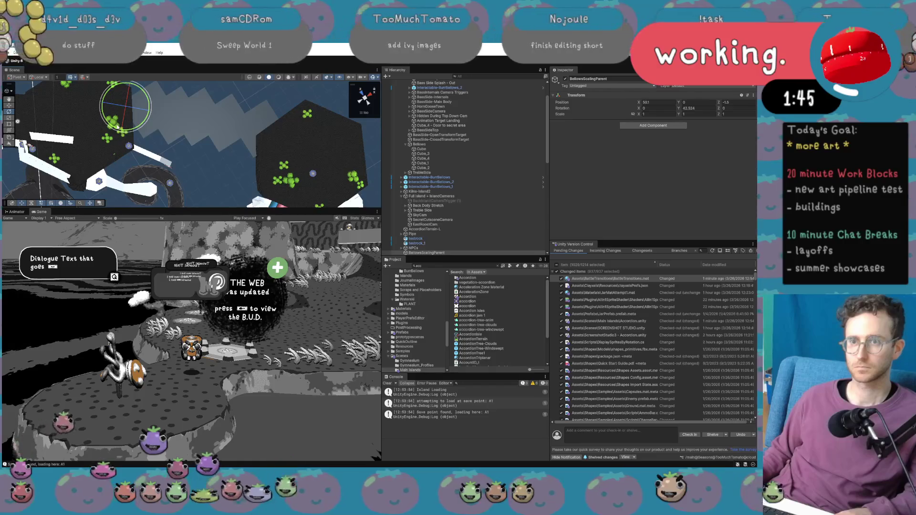
left_click_drag(142, 125, 131, 106)
key("w")
Undo the last position change and nest BellowsScalingParent under Bellows.
left_click(452, 253)
key("ctrl+z")
left_click_drag(461, 159, 459, 145)
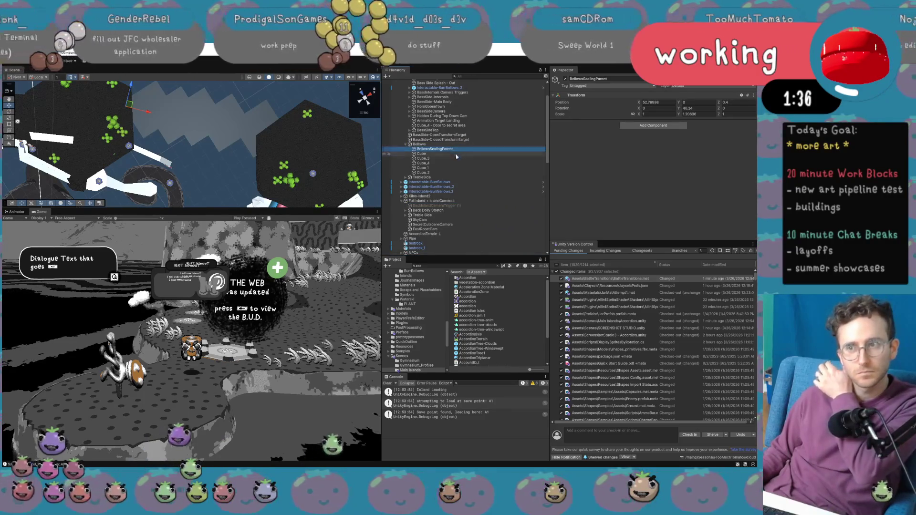
Move Cube through Cube_2 inside BellowsScalingParent.
left_click(455, 153)
left_click(452, 173, "shift")
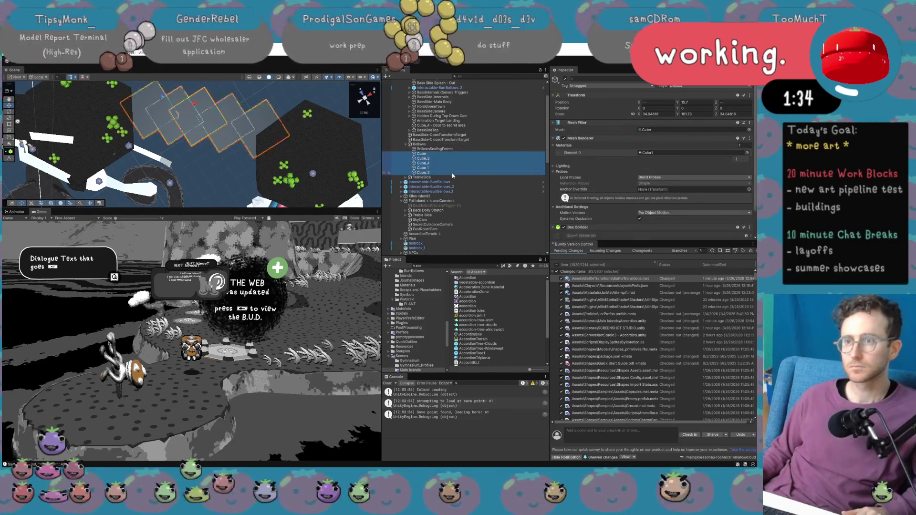
left_click_drag(428, 151, 428, 149)
Scale BellowsScalingParent narrower along X, undoing the last scale change.
left_click(428, 148)
key("r")
mouse_move(149, 112)
left_mouse_down()
mouse_move(141, 112)
mouse_move(145, 118)
mouse_move(269, 81)
left_mouse_up()
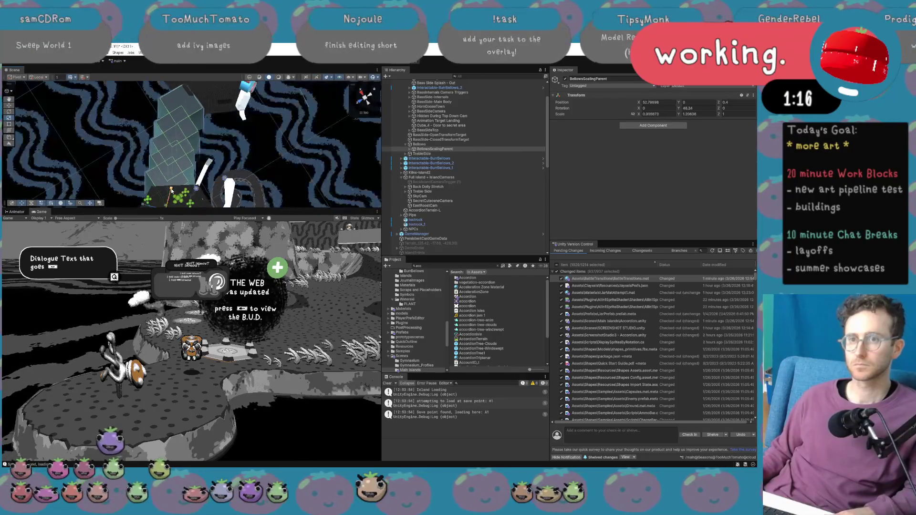
mouse_move(177, 190)
left_mouse_down()
mouse_move(197, 95)
mouse_move(220, 101)
left_mouse_up()
key("ctrl+z")
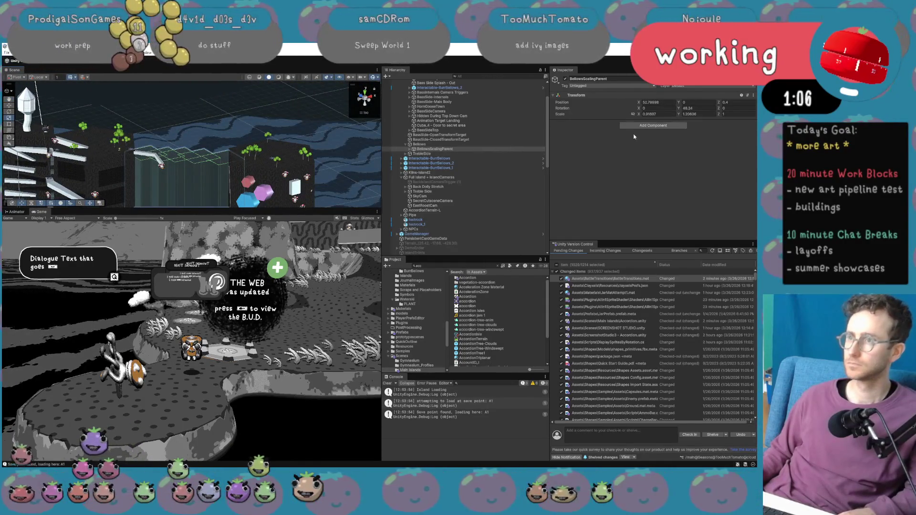
Set BellowsScalingParent's Scale X and Y to 1.
left_click(657, 114)
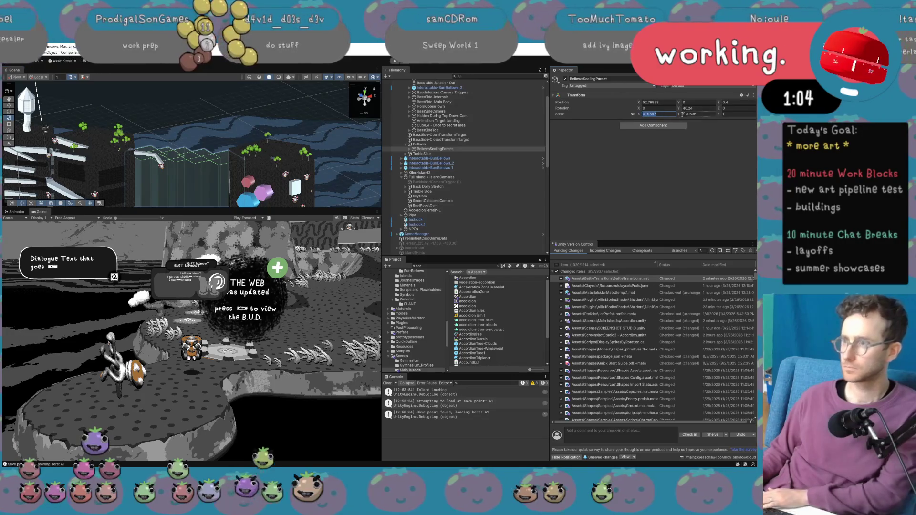
type("1")
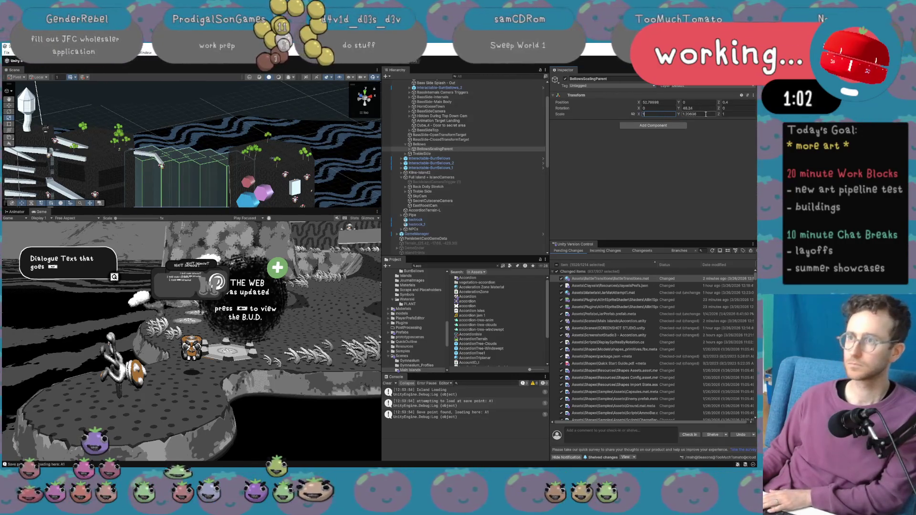
left_click(706, 114)
type("1")
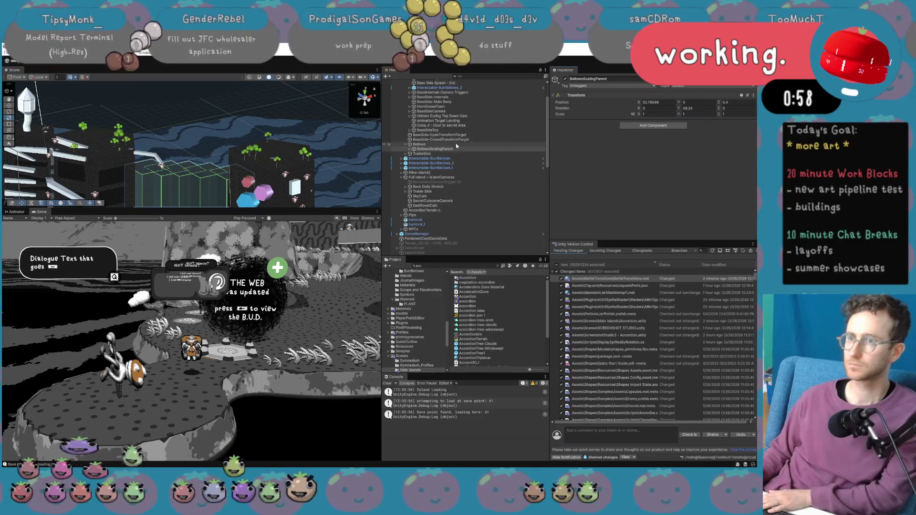
Try a 0.71 X scale on Bellows, revert it, then reselect BellowsScalingParent and search components.
left_click(420, 144)
left_click(410, 149)
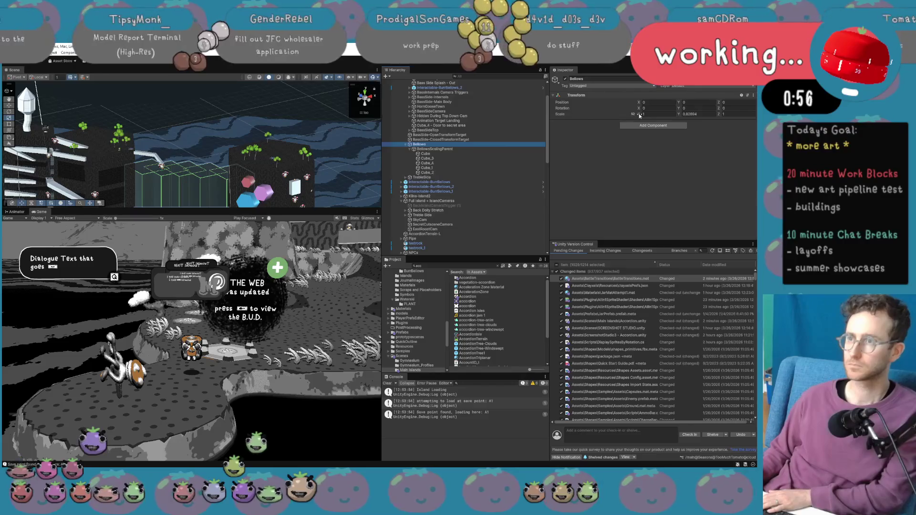
left_click(642, 115)
type("0.71")
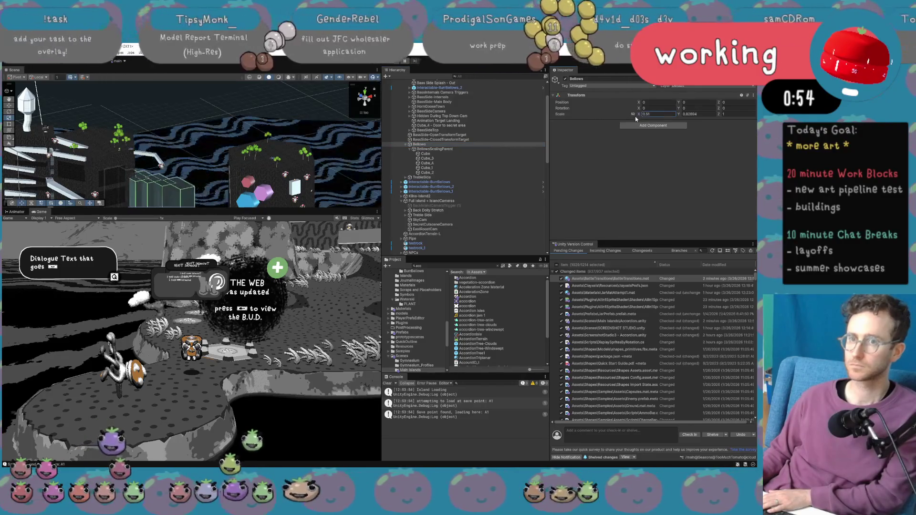
key("Escape")
key("f")
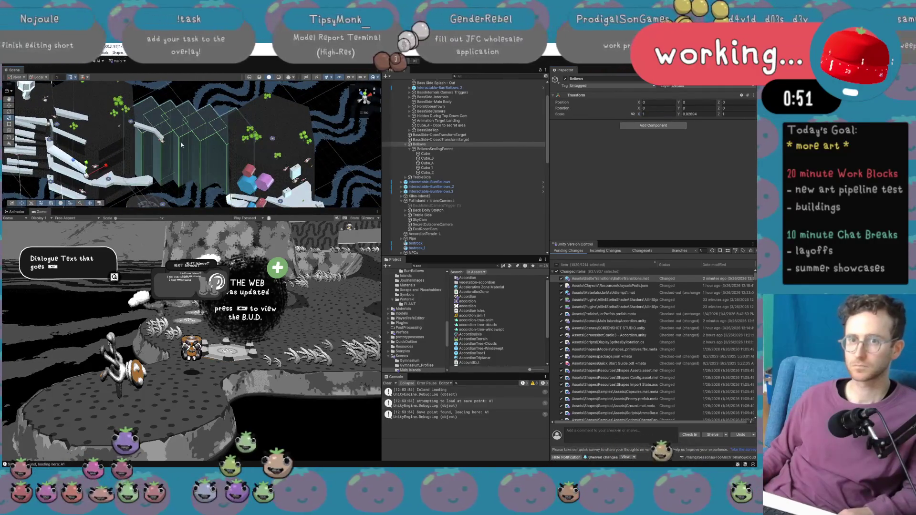
left_click(465, 149)
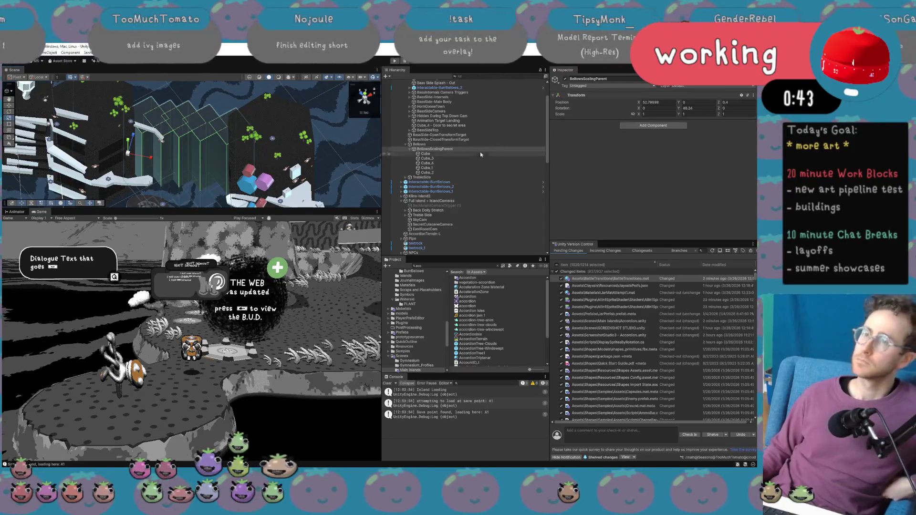
scroll(481, 154, "up", 3)
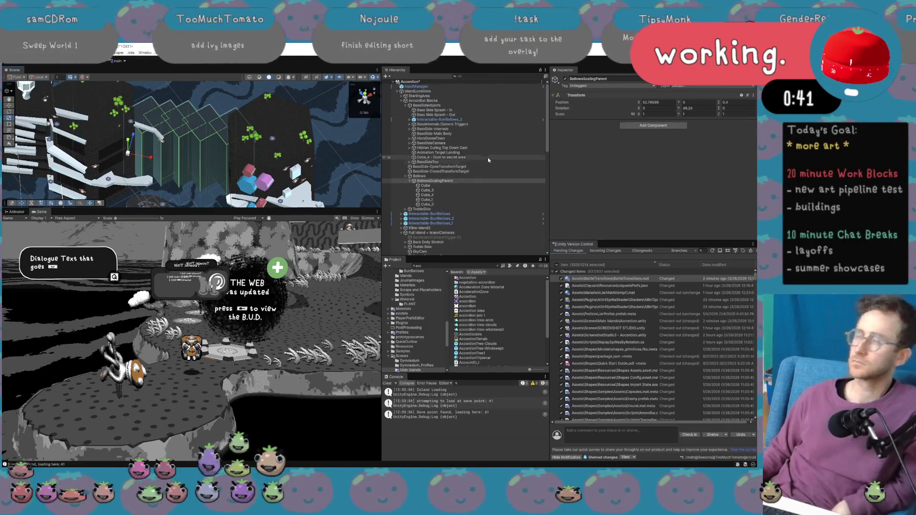
left_click(667, 127)
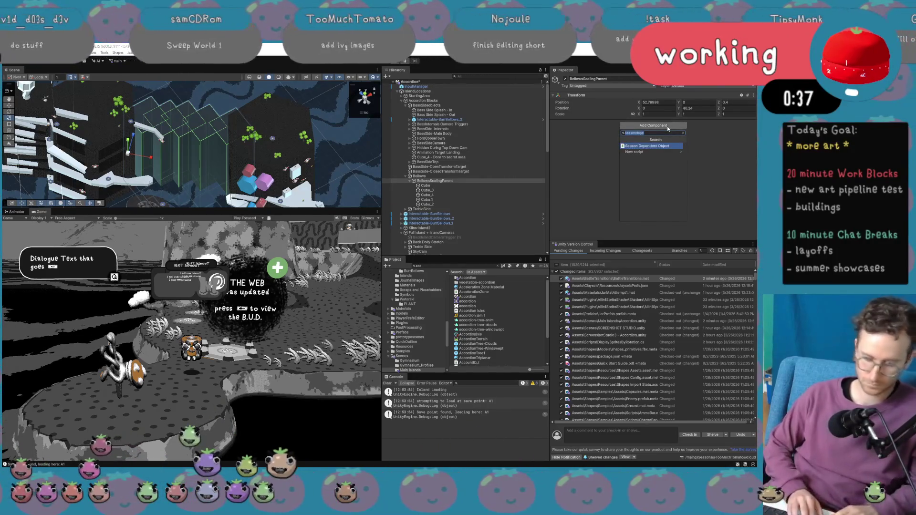
Attach the Season Dependent Object script to BellowsScalingParent and open its code in Visual Studio.
key("Return")
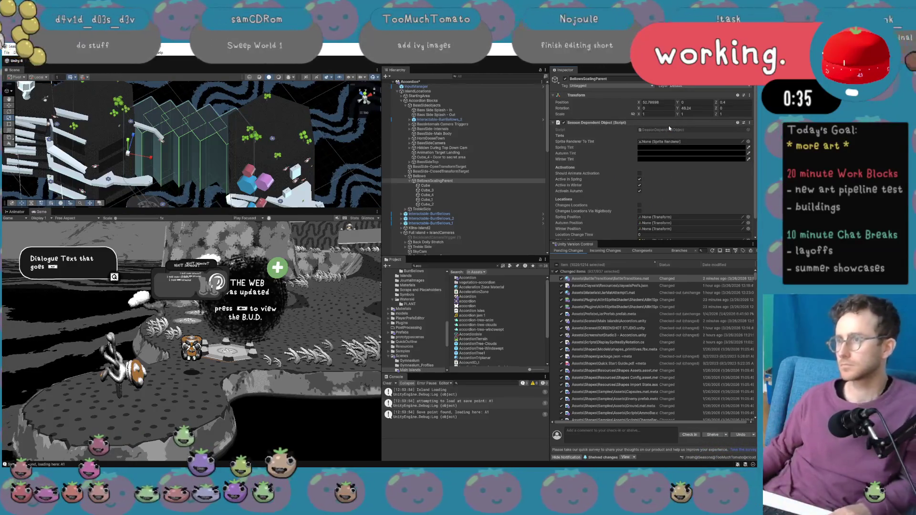
double_click(669, 128)
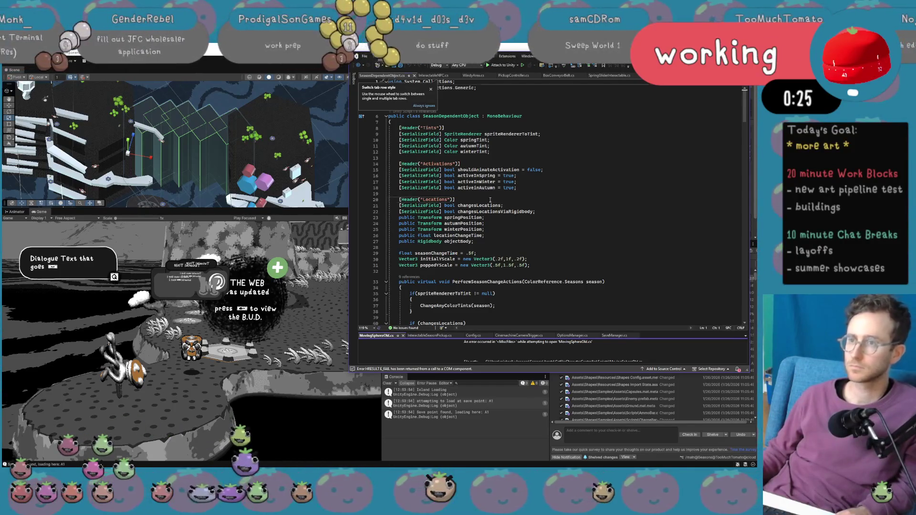
Copy the Locations header and paste it below the existing fields as a Scaling header.
left_click_drag(490, 200, 397, 199)
key("ctrl+c")
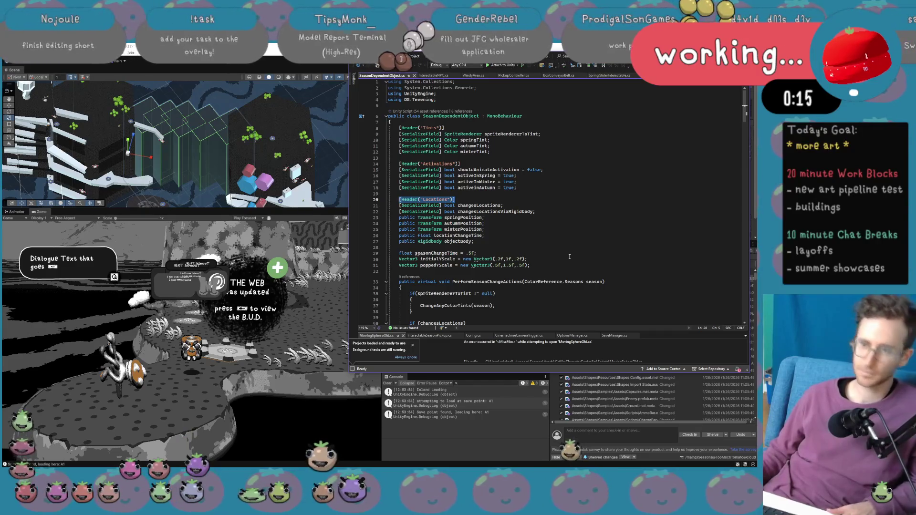
left_click(549, 271)
key("Return")
key("Return")
key("Return")
key("Up")
key("Up")
key("ctrl+v")
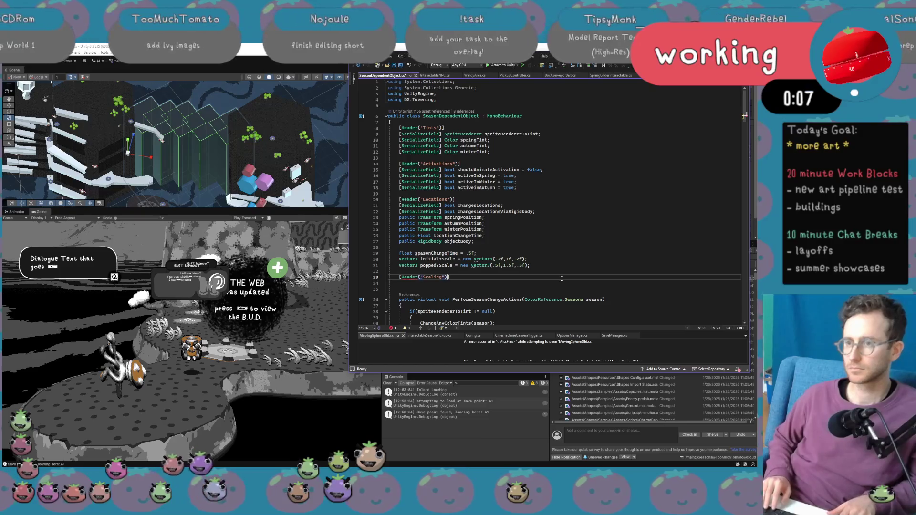
key("Return")
type("pu")
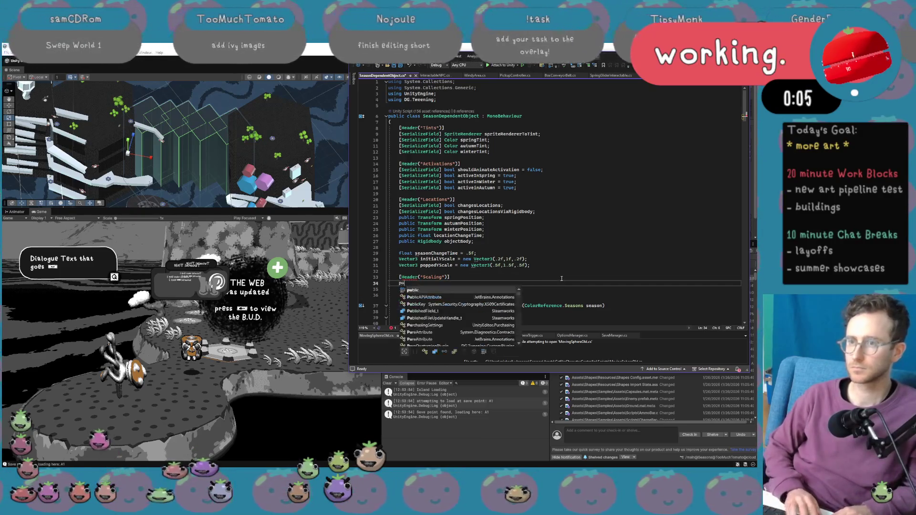
type("blic Ve")
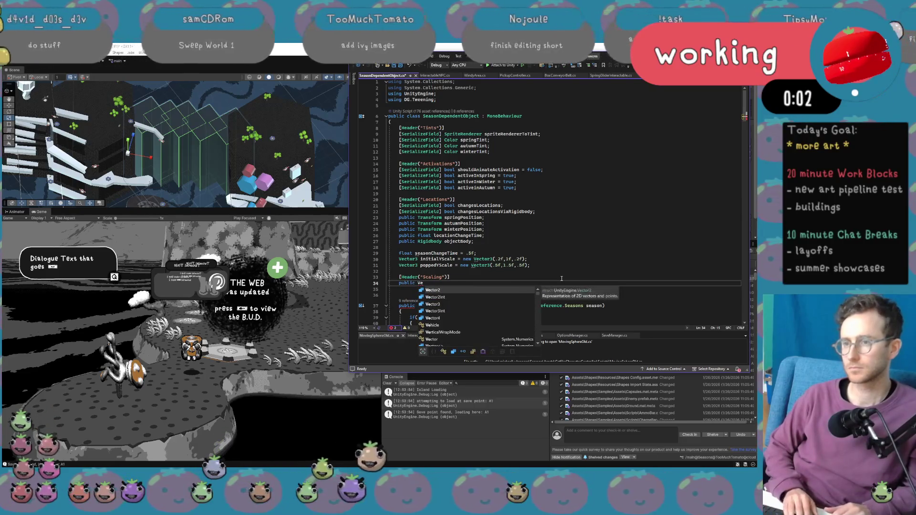
type("ctor3 XS")
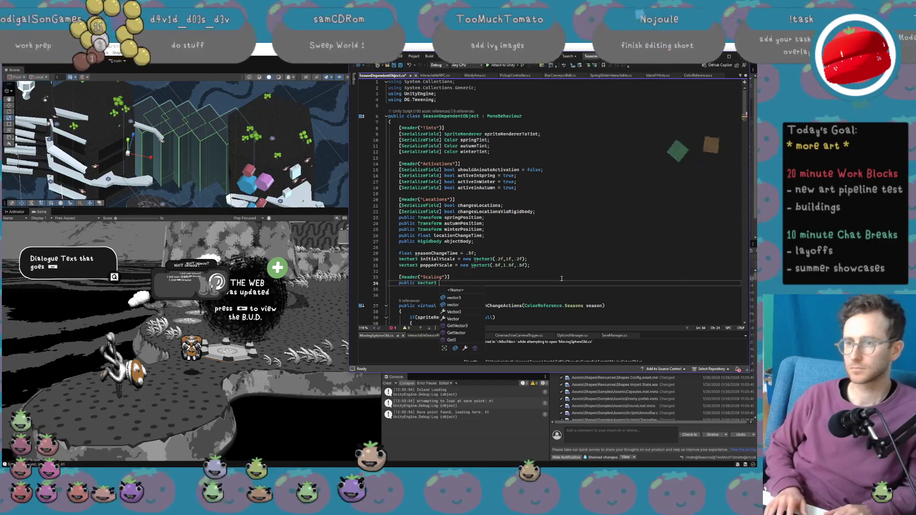
key("BackSpace")
key("BackSpace")
Declare public bool shouldScale and public Vector3 scaleInWinter under the Scaling header.
left_click(562, 279)
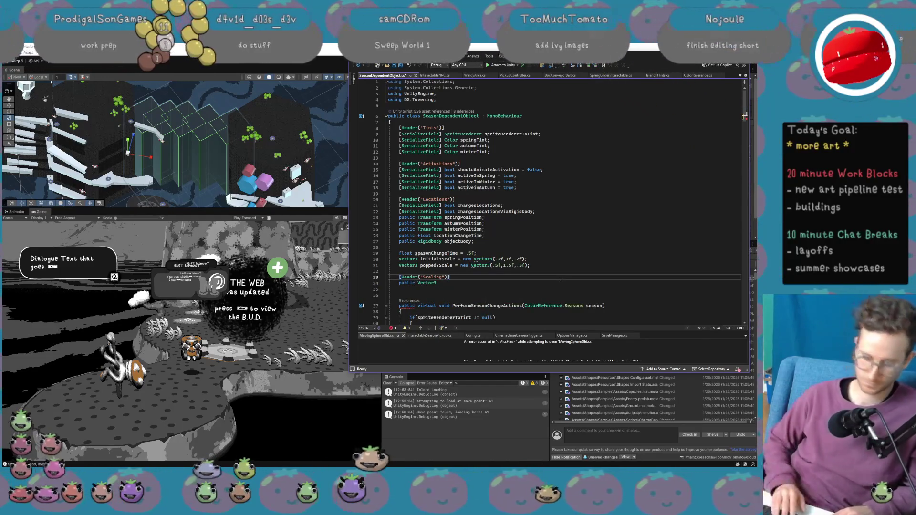
key("Return")
type("public bool shouldScale;")
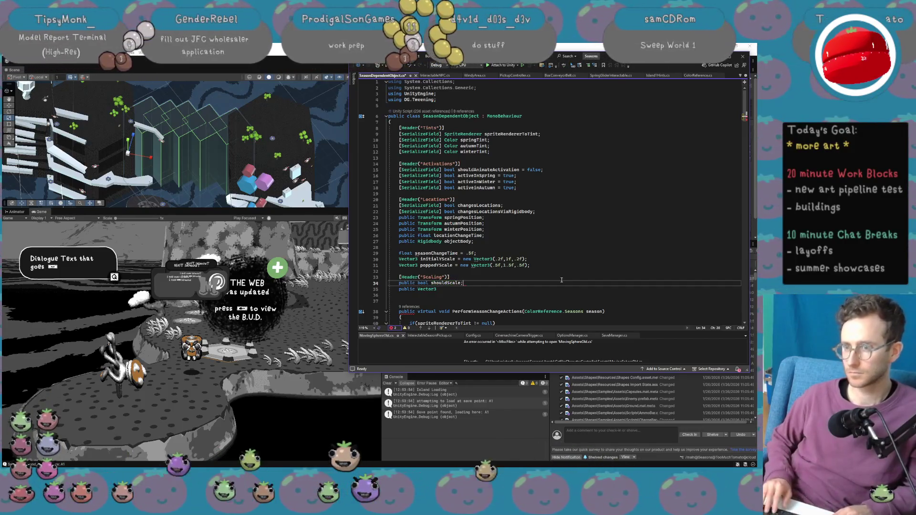
key("Down")
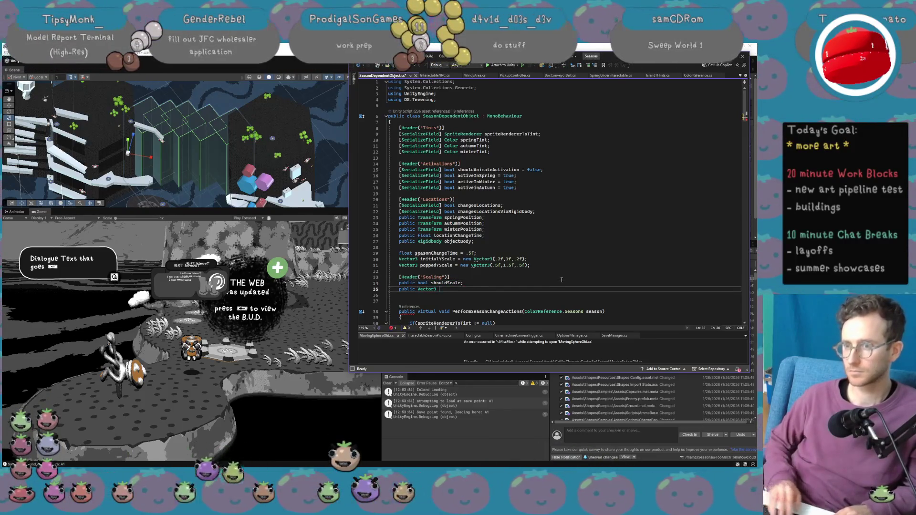
type("scaleInWinter;")
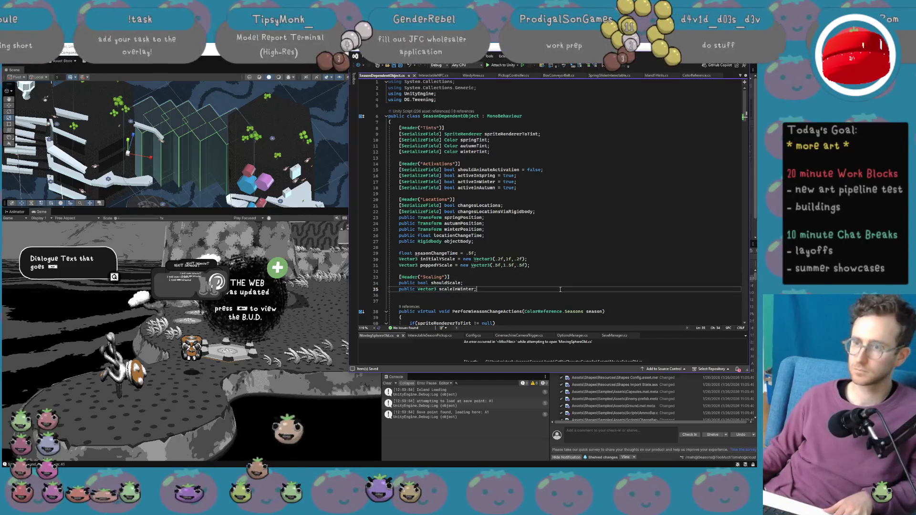
Duplicate the scaleInWinter line, rename the copies scaleInSpring and scaleInAutumn, and recompile in Unity.
key("ctrl+d")
key("ctrl+d")
left_click(472, 295)
double_click(471, 295)
type("scal")
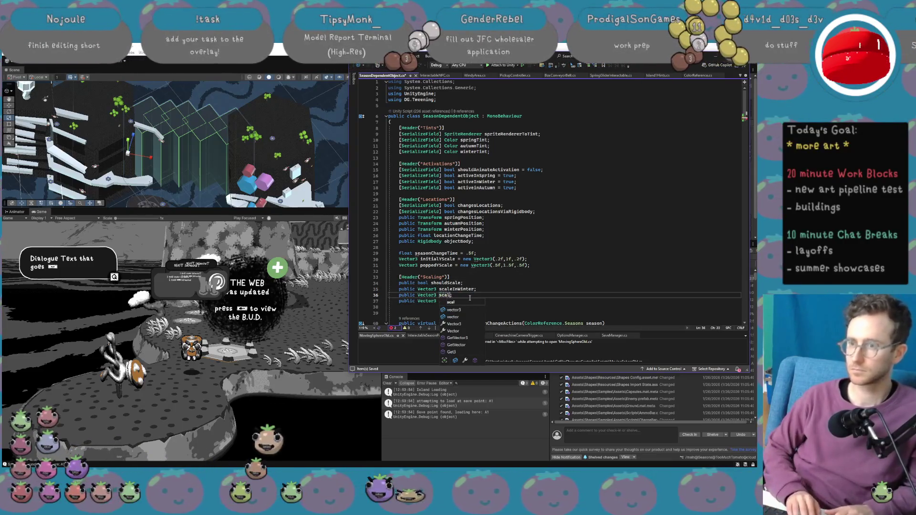
type("pring")
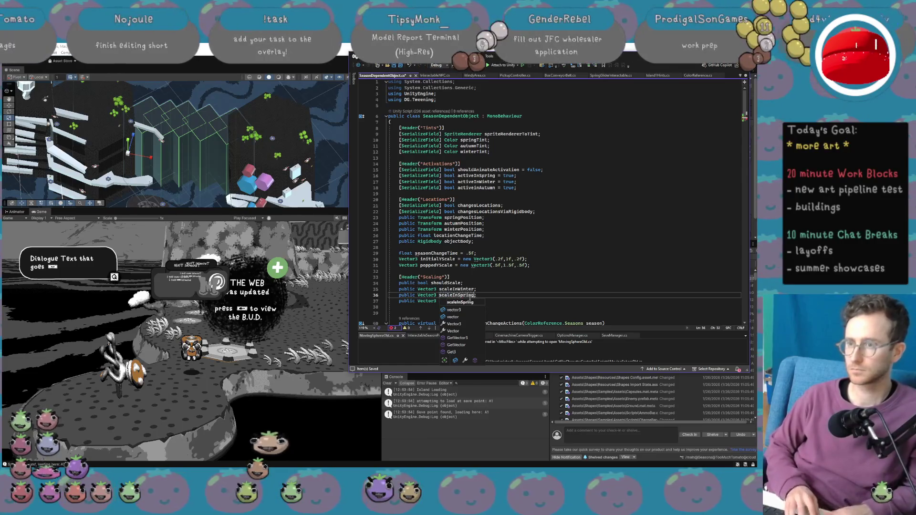
double_click(457, 301)
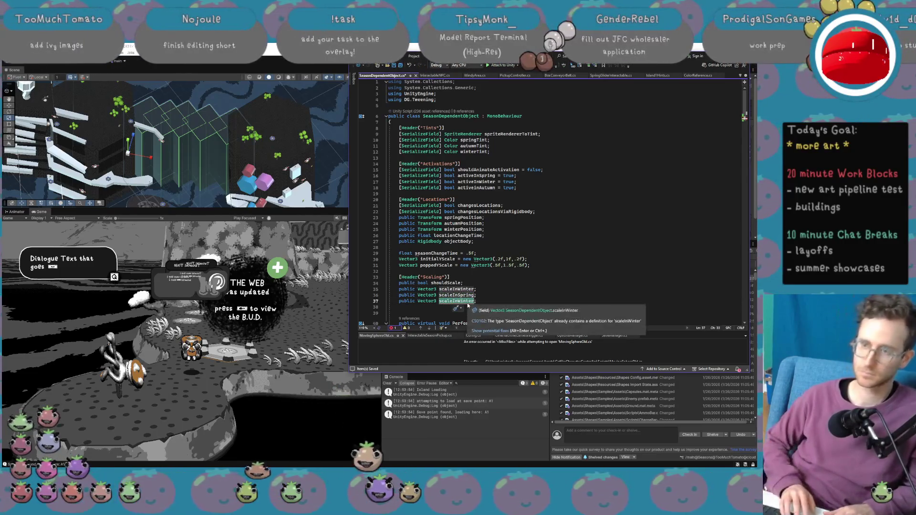
type("sca")
type("Autum")
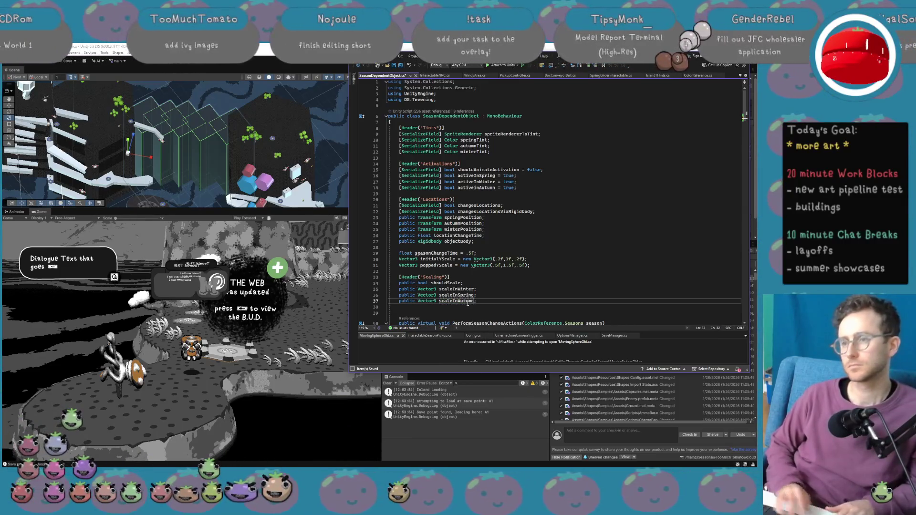
double_click(467, 302)
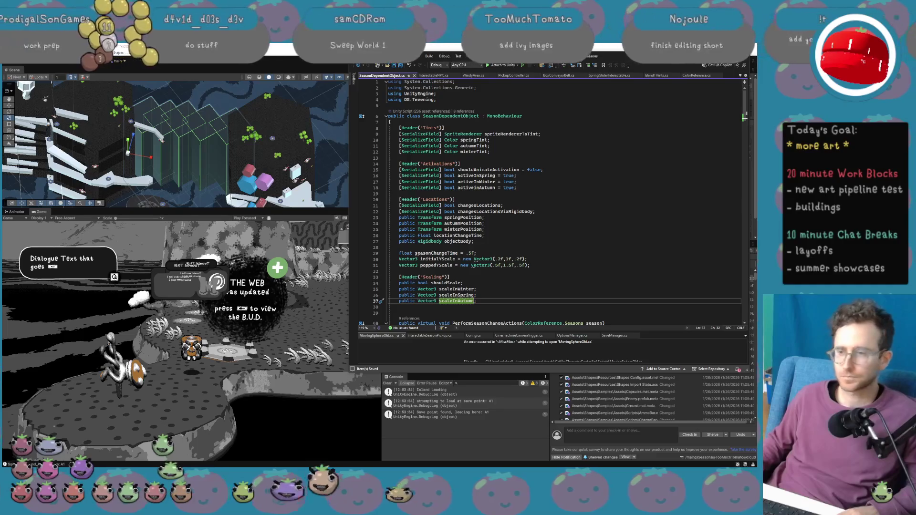
left_click(232, 175)
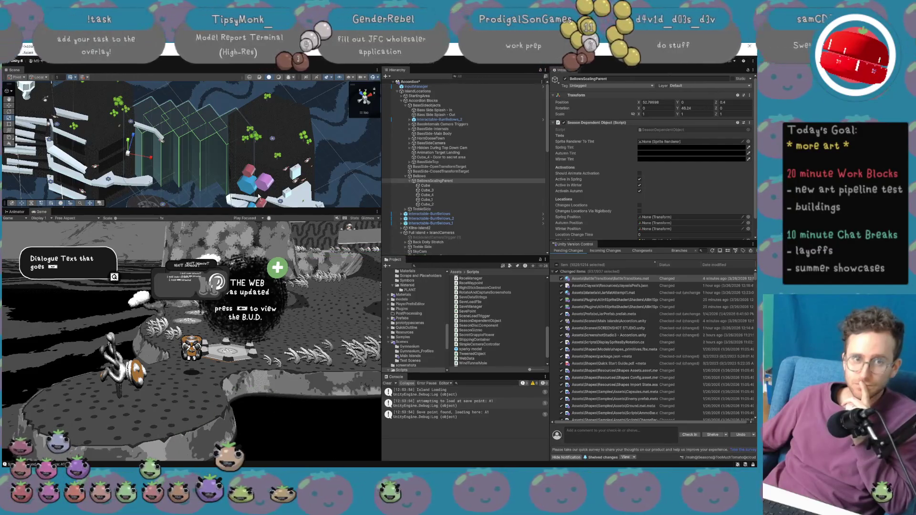
After the recompile, bring up the Scene view context menu for BellowsScalingParent.
right_click(259, 196)
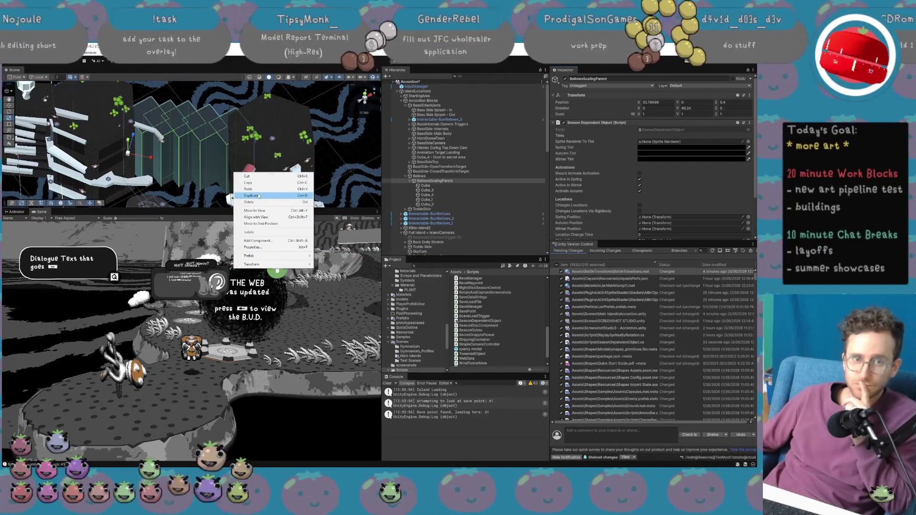